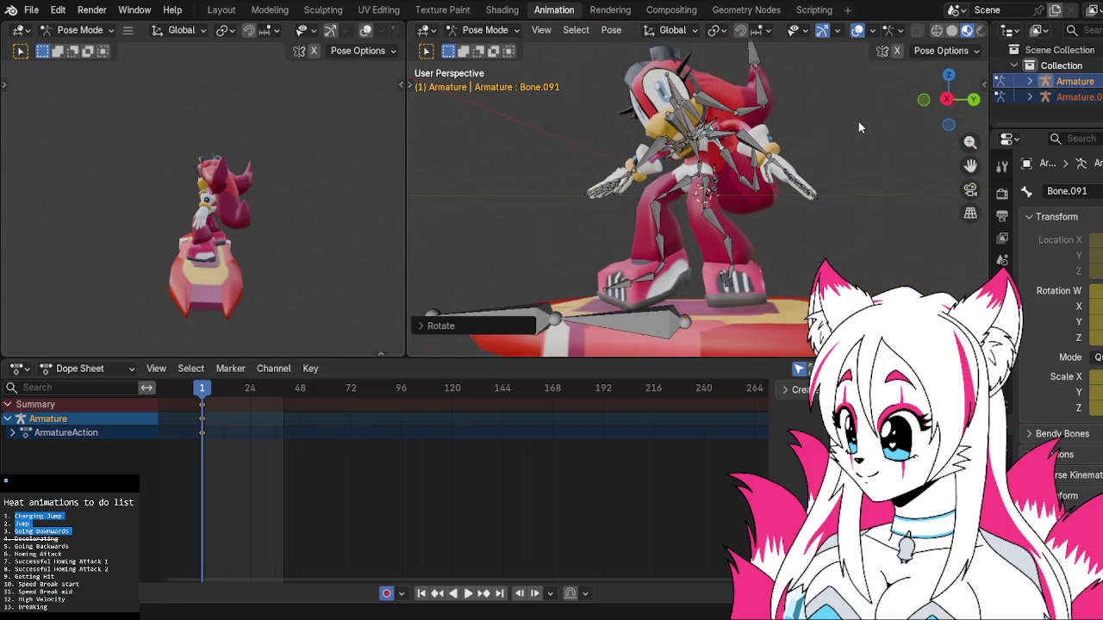
Rotate the foot bone Bone.014 at frame 1.
left_click(668, 255)
key("r")
left_click(654, 257)
key("r")
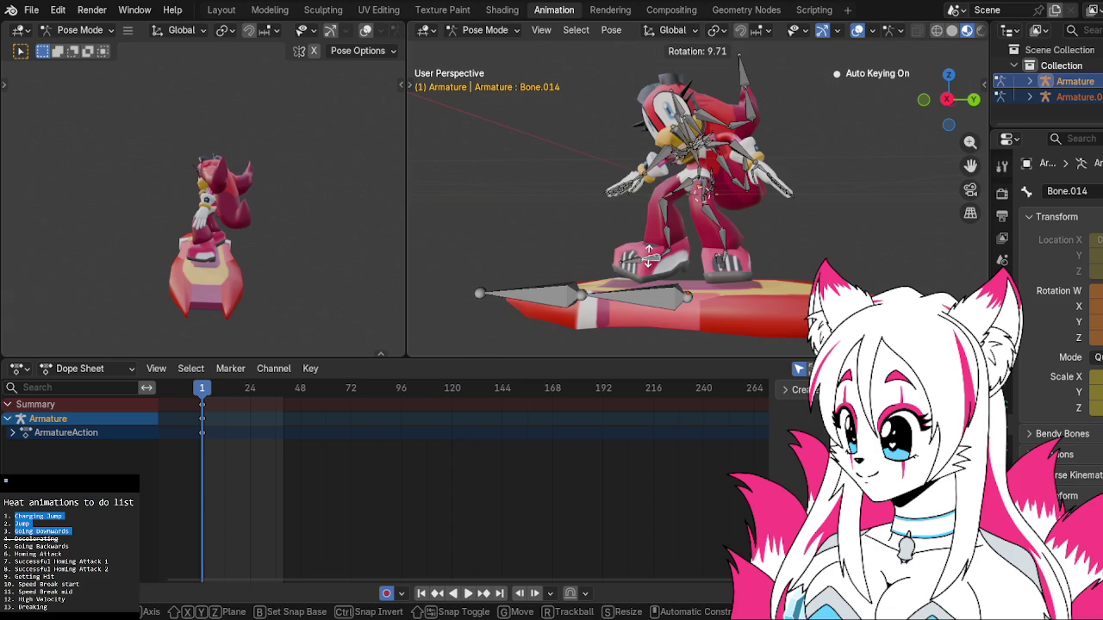
left_click(649, 256)
Rotate leg bone Bone.012 around the Z and X axes.
mouse_move(689, 247)
middle_mouse_down()
mouse_move(754, 241)
mouse_move(696, 250)
middle_mouse_up()
left_click(694, 252)
key("r")
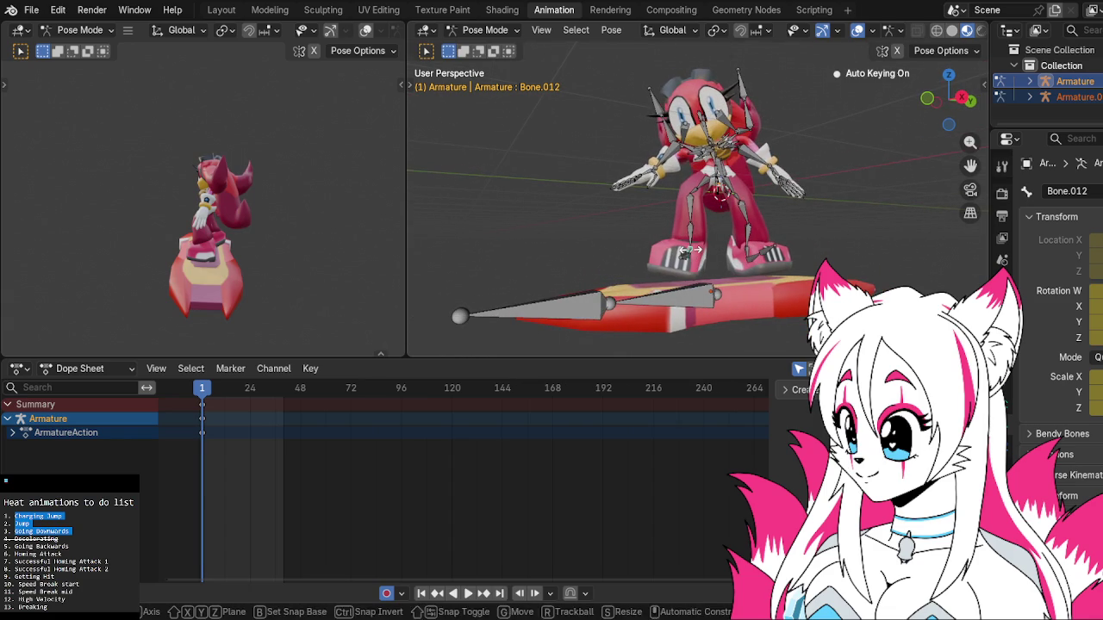
key("z")
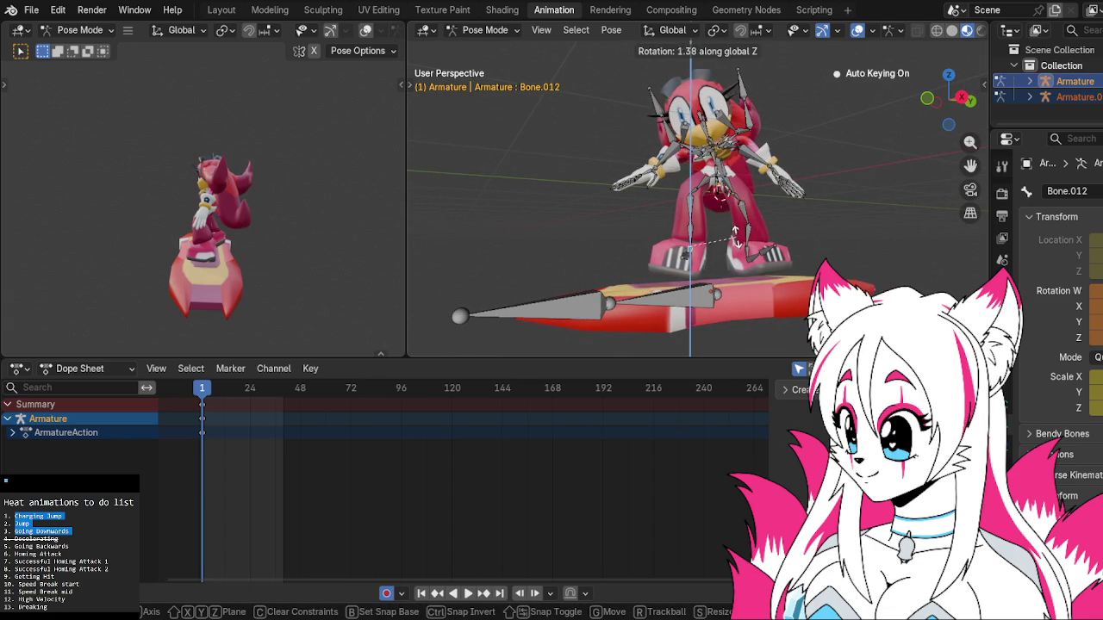
left_click(735, 237)
key("r")
key("z")
key("z")
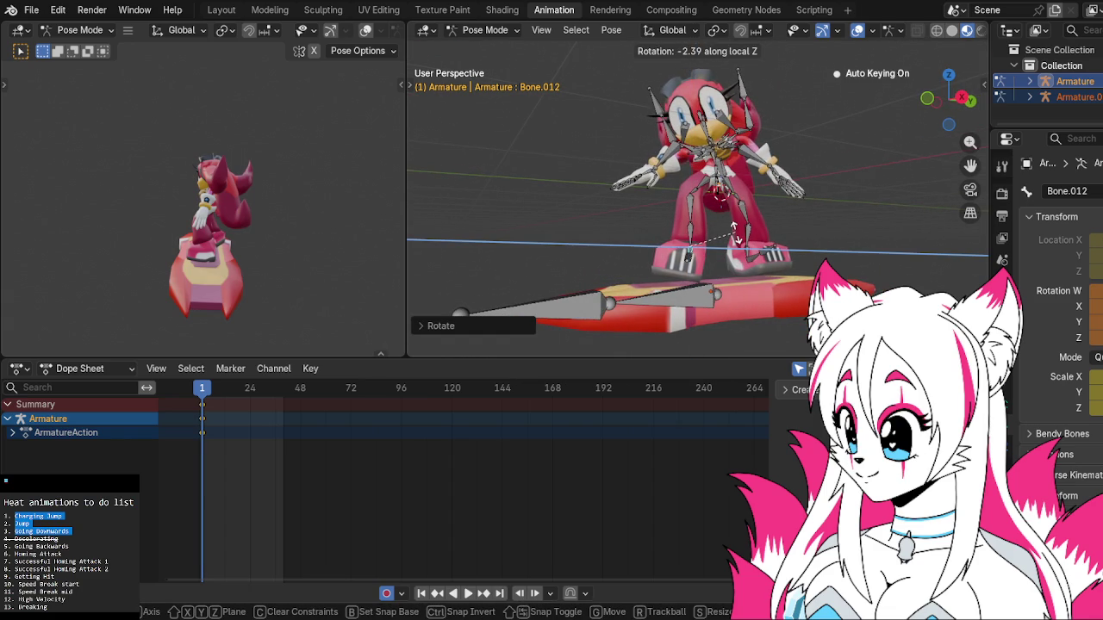
key("y")
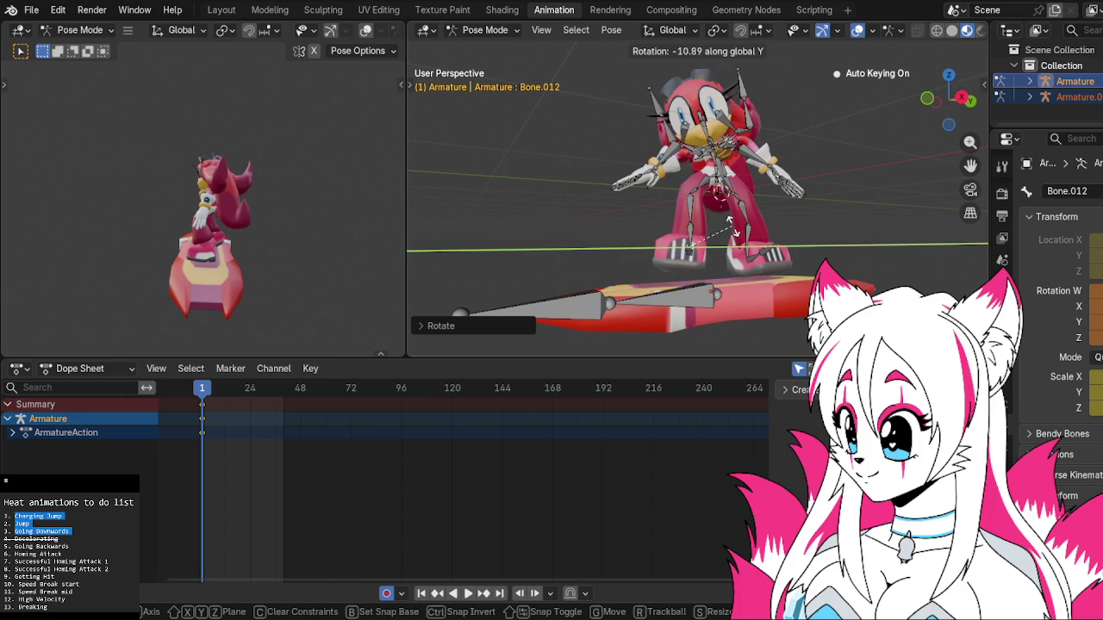
key("y")
key("y")
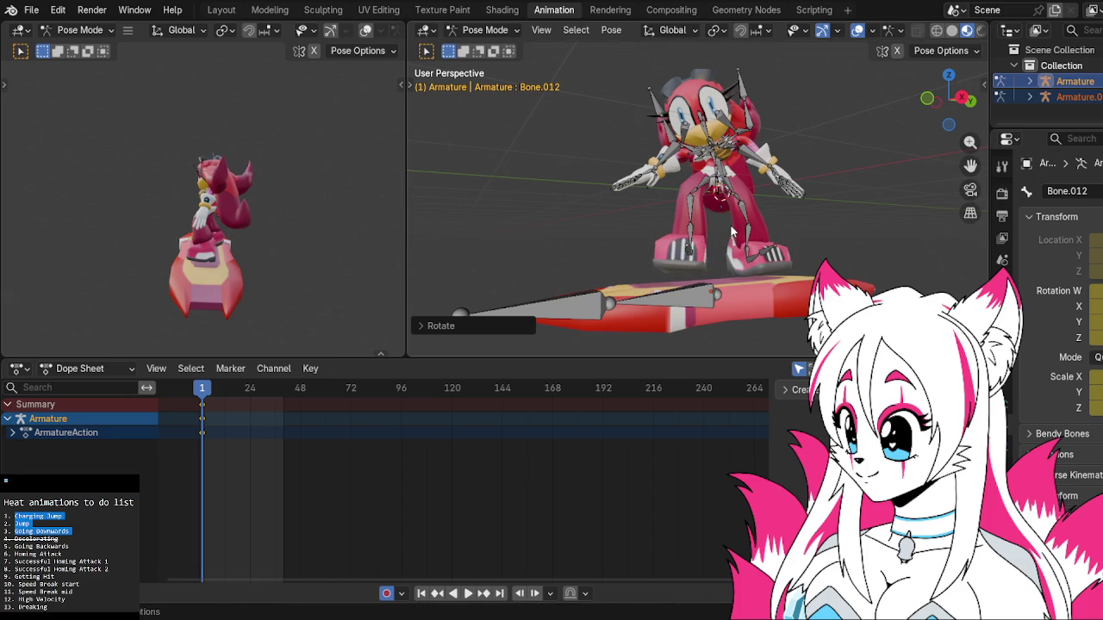
key("z")
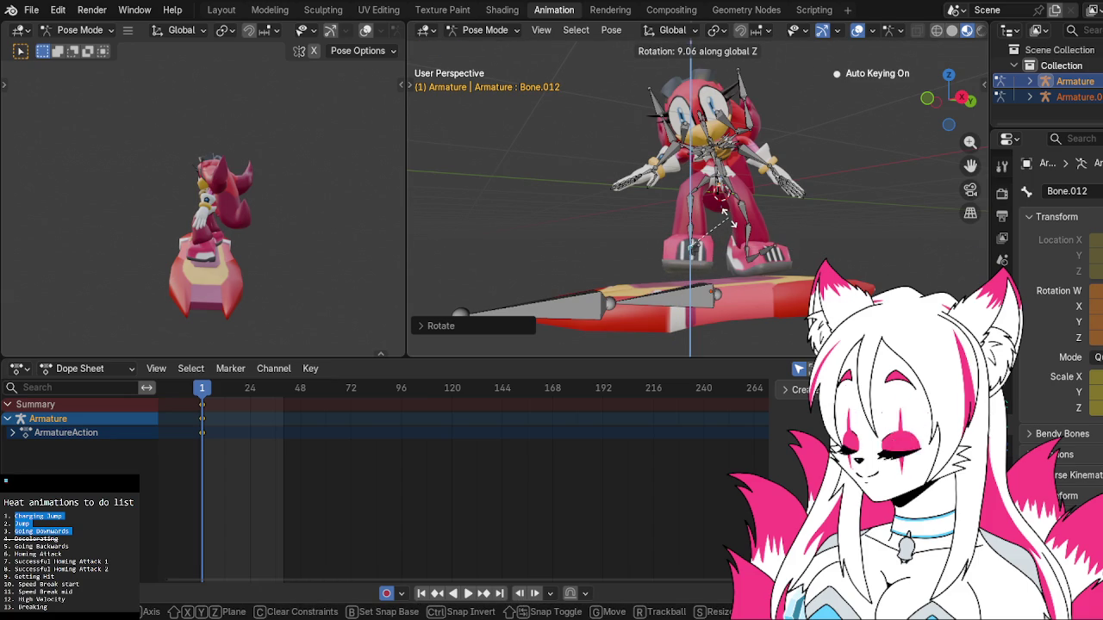
key("x")
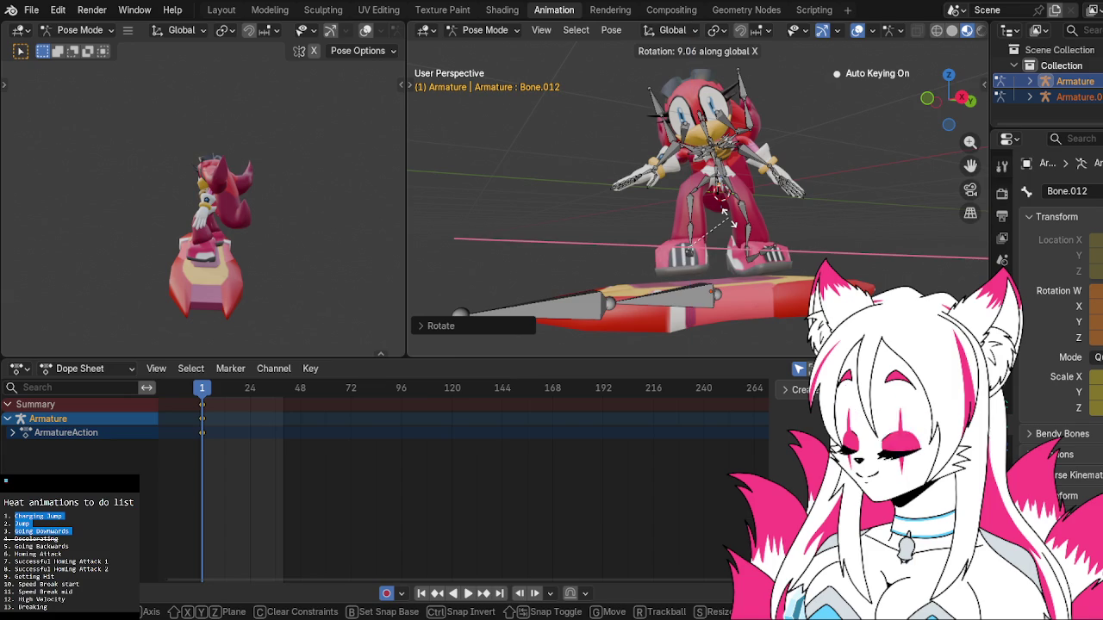
left_click(729, 222)
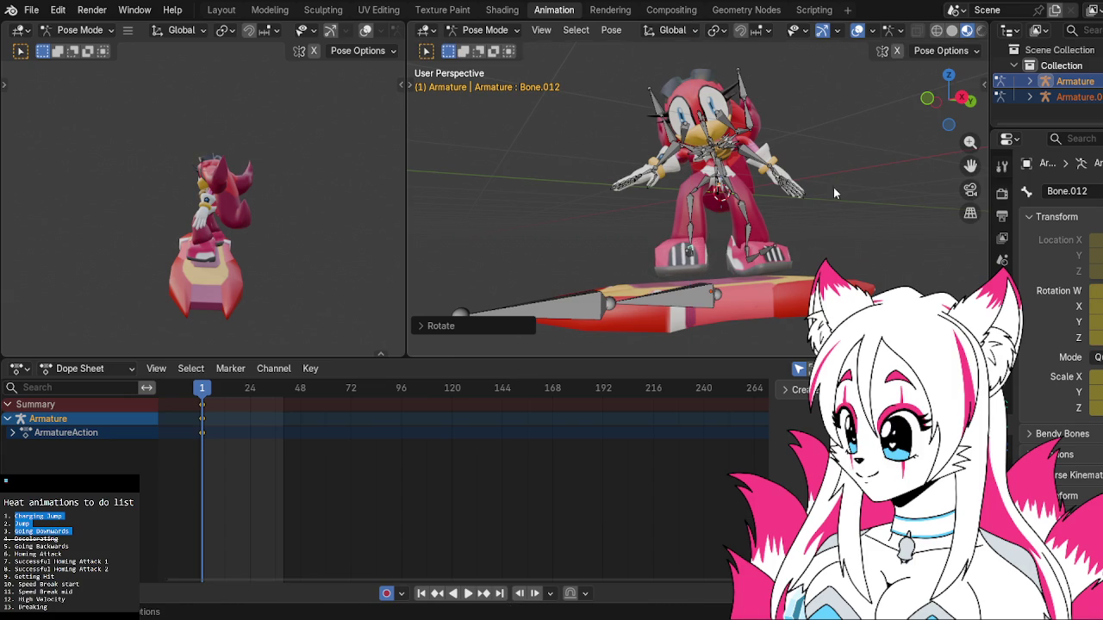
Turn the head bone Bone.065_end twice around the global Z axis.
left_click(848, 184)
mouse_move(847, 184)
middle_mouse_down()
mouse_move(785, 217)
mouse_move(739, 209)
mouse_move(781, 173)
middle_mouse_up()
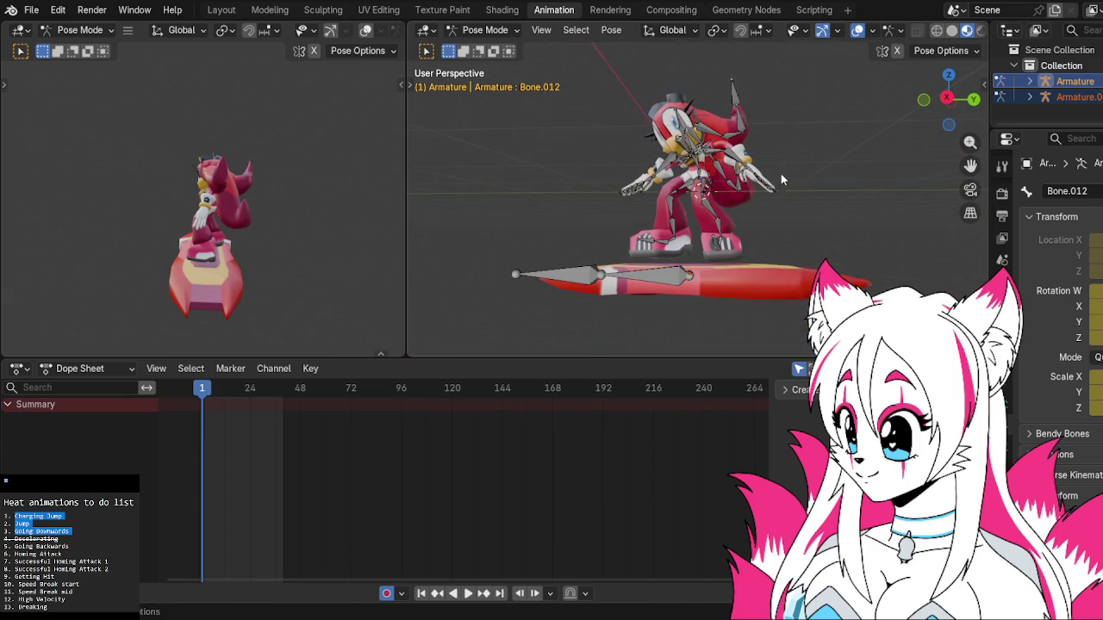
left_click(678, 119)
key("r")
key("z")
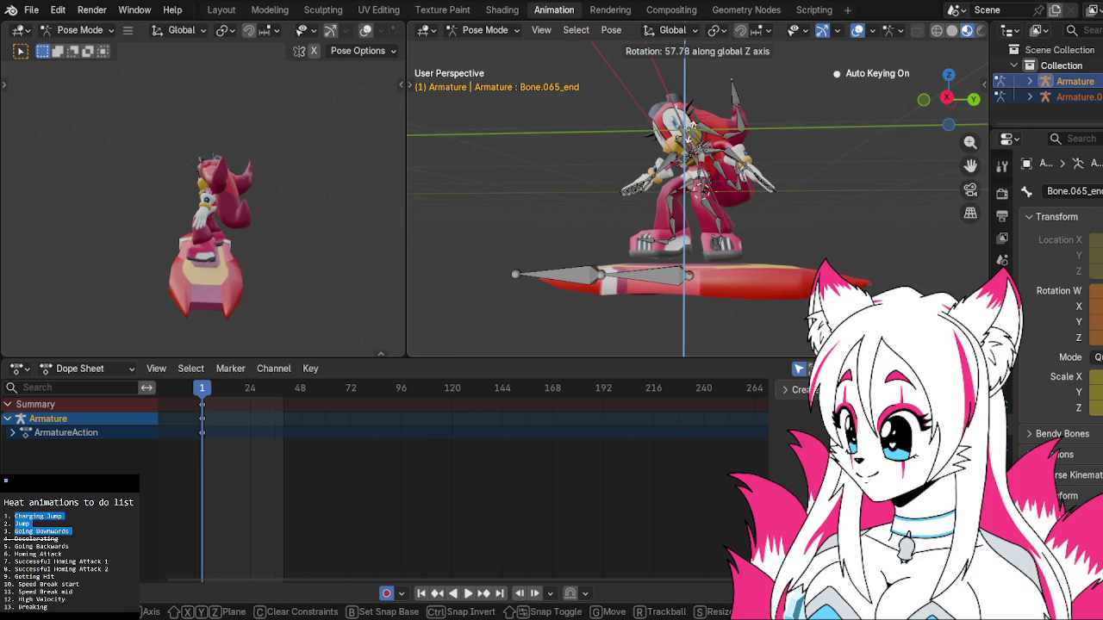
left_click(689, 137)
key("r")
key("z")
left_click(698, 143)
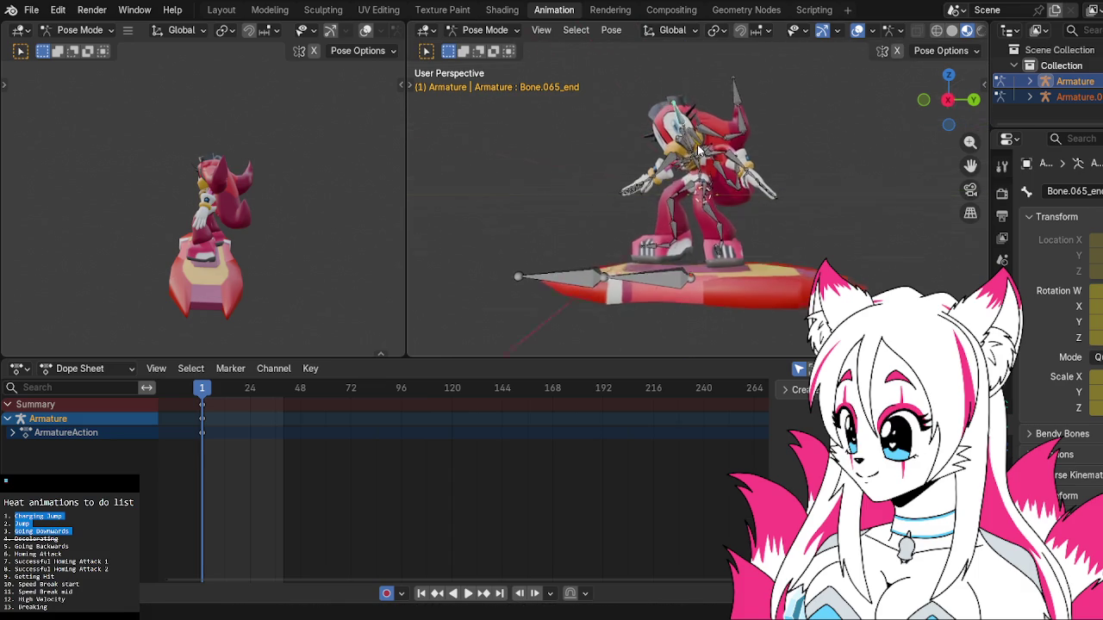
Start lowering the root bone along the Z axis.
middle_click_drag(698, 143, 684, 143)
key("g")
key("x")
key("z")
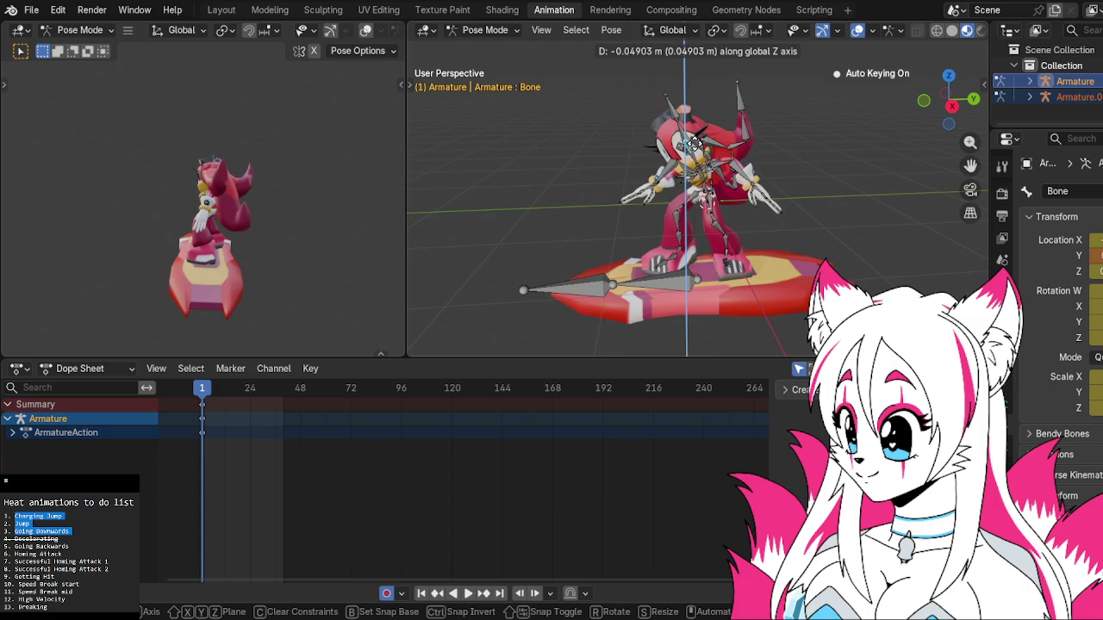
Confirm the lowered body and rotate hip bone Bone.008.
left_click(696, 144)
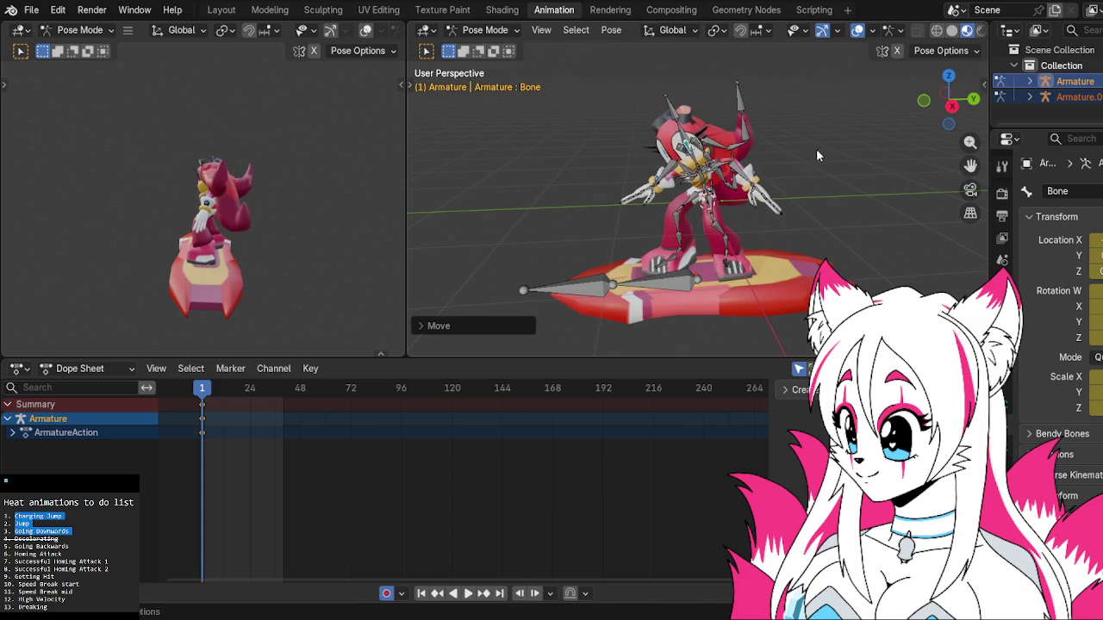
left_click(805, 155)
mouse_move(836, 154)
middle_mouse_down()
mouse_move(782, 118)
mouse_move(807, 149)
mouse_move(846, 143)
middle_mouse_up()
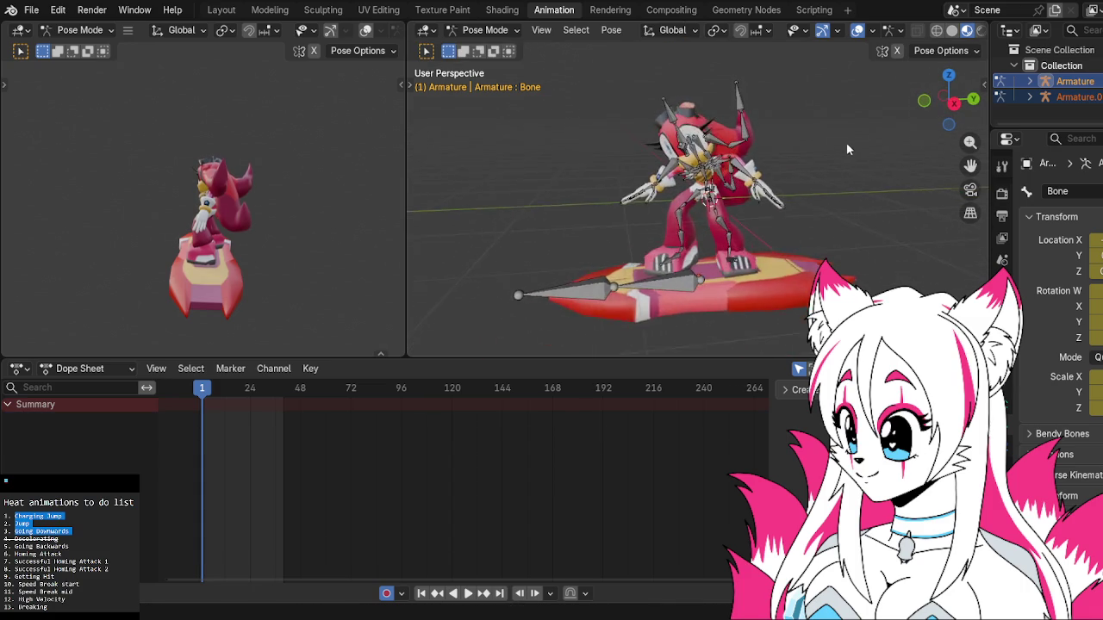
scroll(846, 143, "up", 3)
left_click(679, 229)
middle_click_drag(679, 229, 698, 198)
key("r")
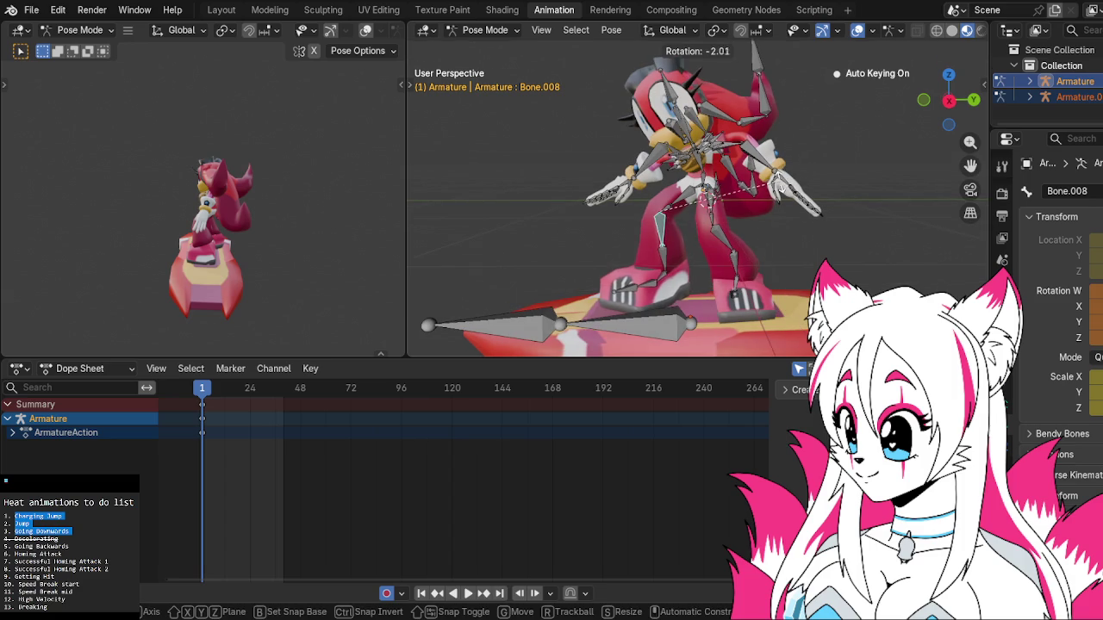
left_click(702, 193)
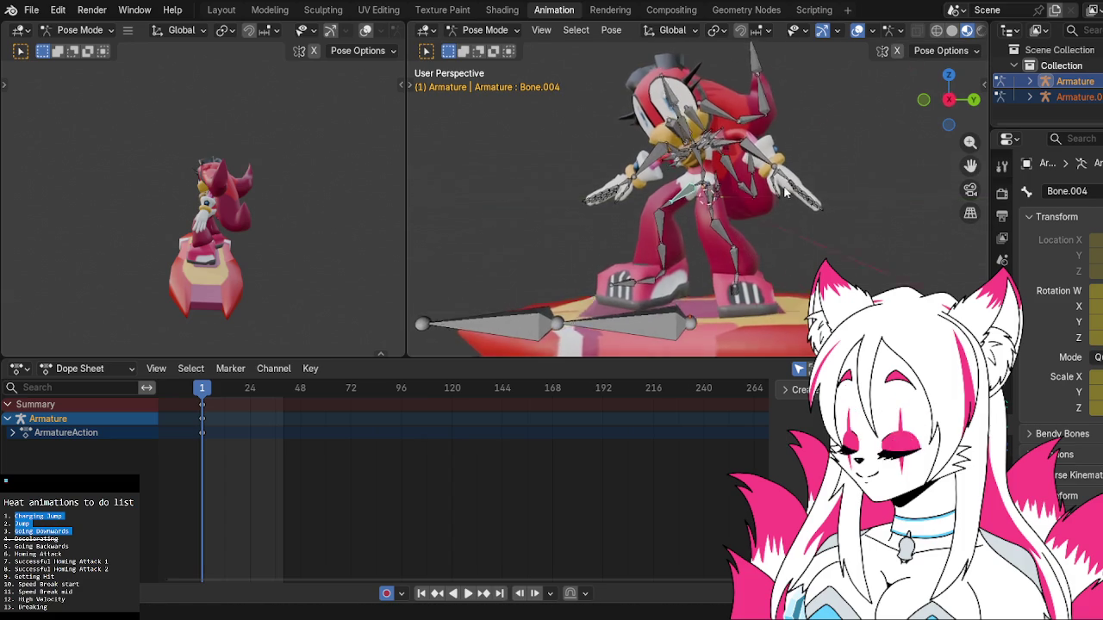
Rotate leg bone Bone.009 to deepen the crouch.
middle_click_drag(704, 199, 721, 304)
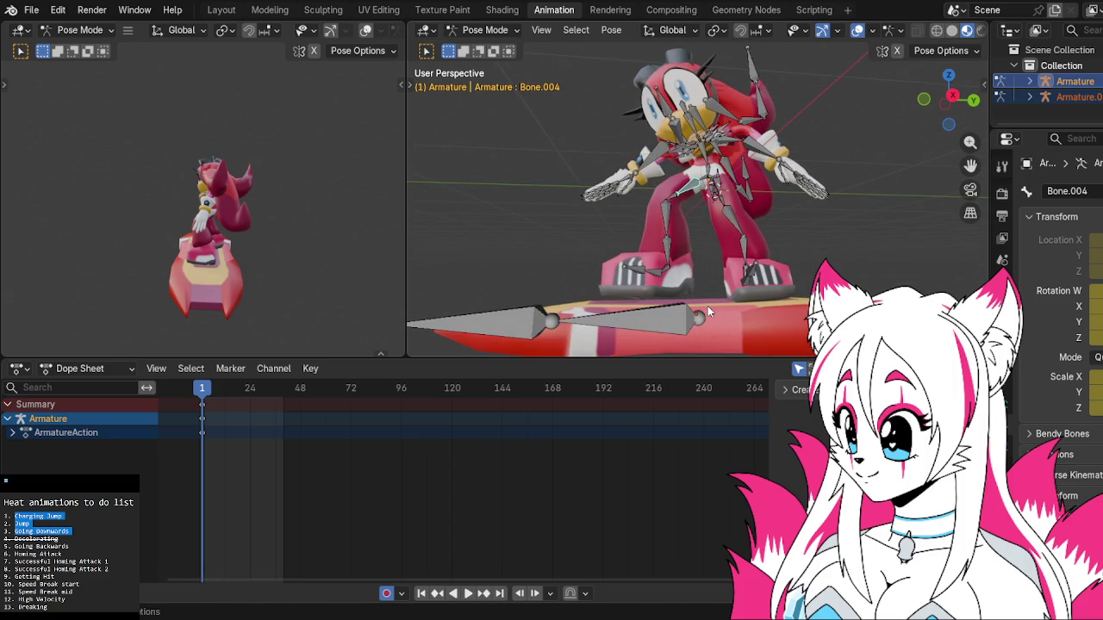
middle_click_drag(760, 228, 757, 237)
left_click(739, 240)
left_click(741, 248)
key("r")
left_click(740, 256)
Rotate foot bone Bone.011 twice and leg bone Bone.007.
left_click(754, 267)
key("r")
left_click(754, 267)
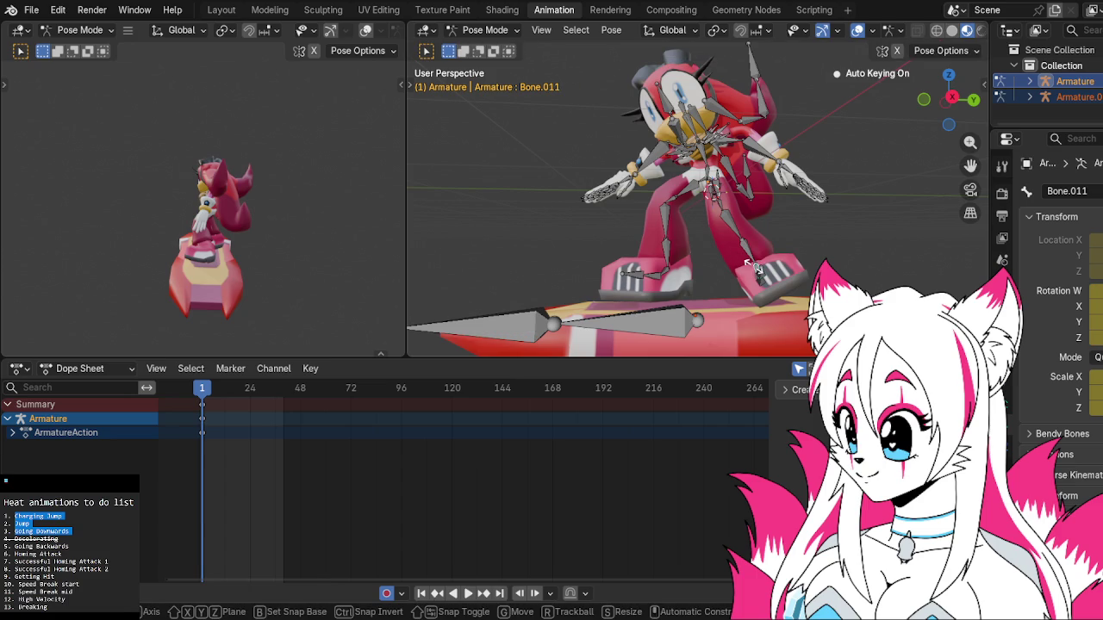
key("r")
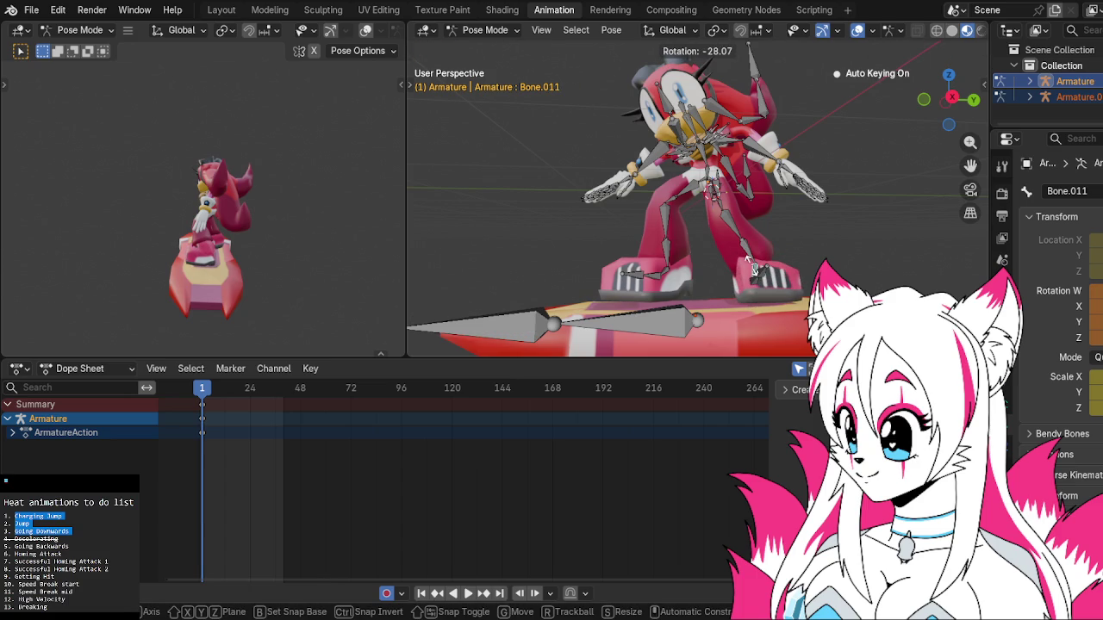
left_click(753, 268)
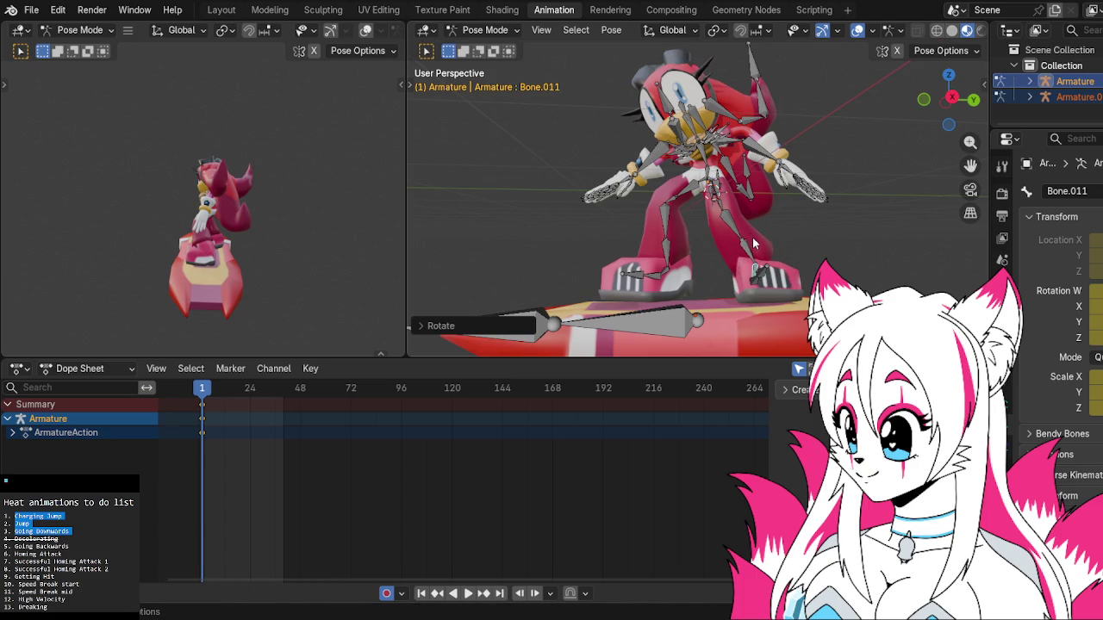
key("r")
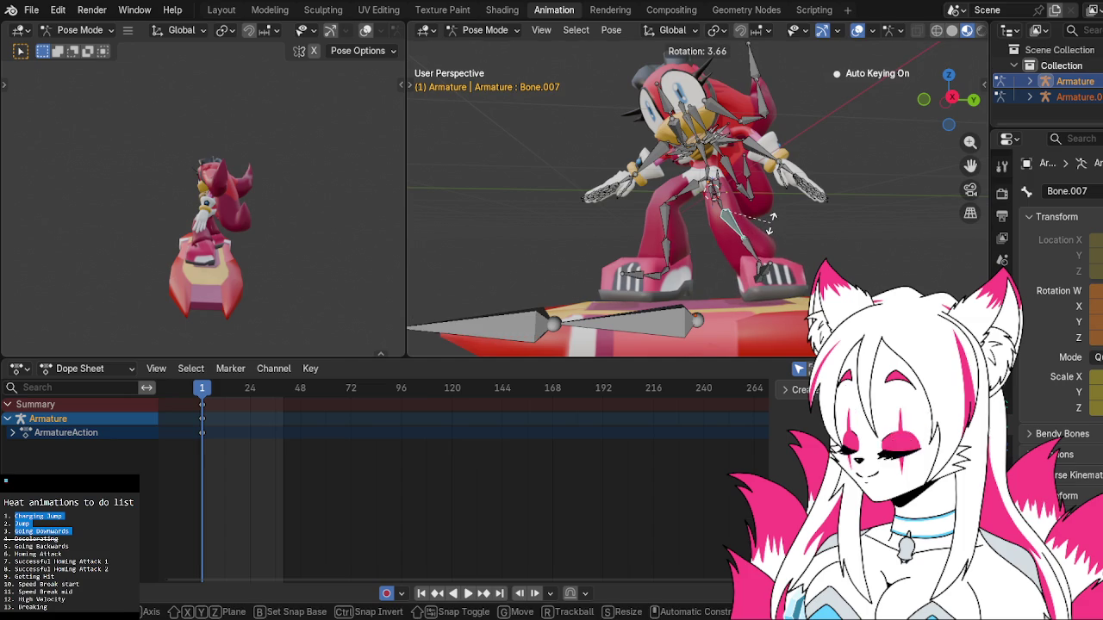
left_click(770, 222)
left_click(971, 101)
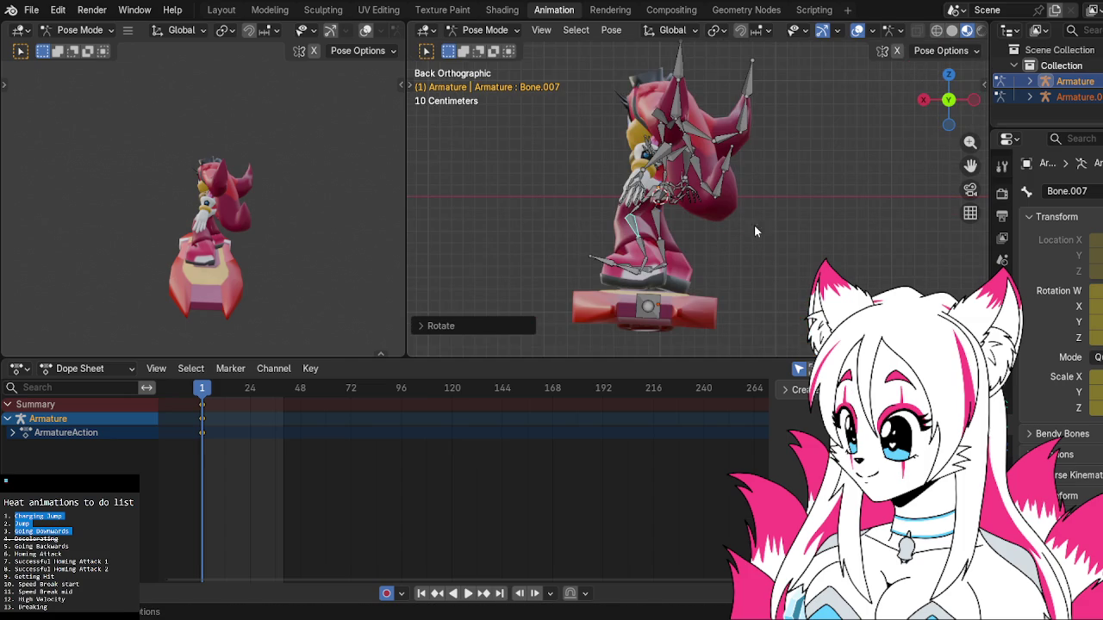
In Back view, twist leg bone Bone.009 around its own Z axis.
left_click(641, 271)
key("r")
key("z")
key("z")
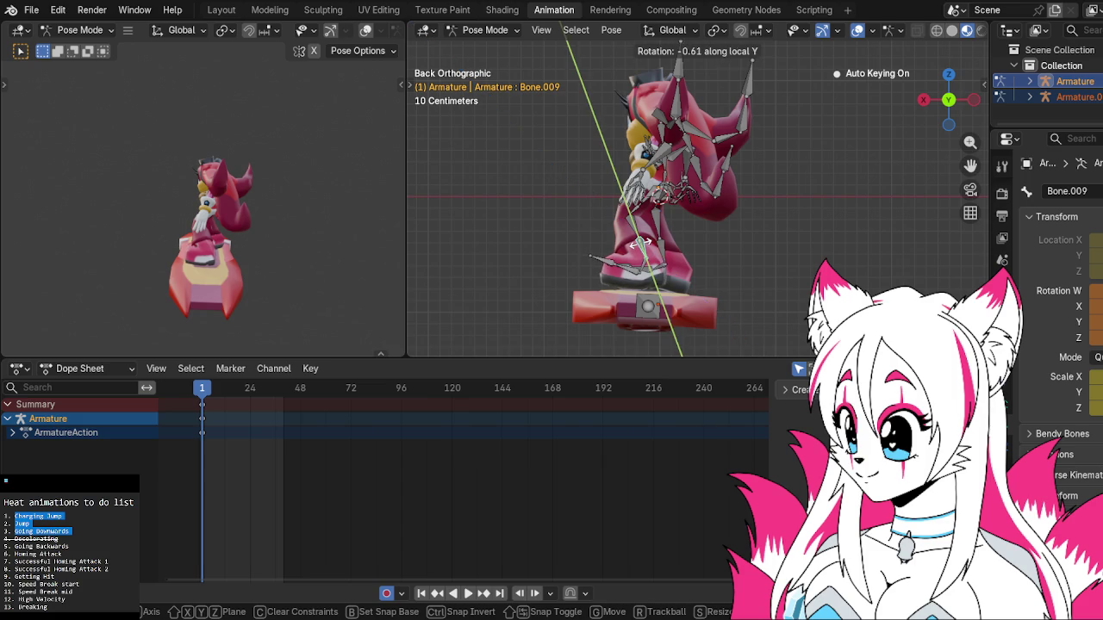
key("y")
key("y")
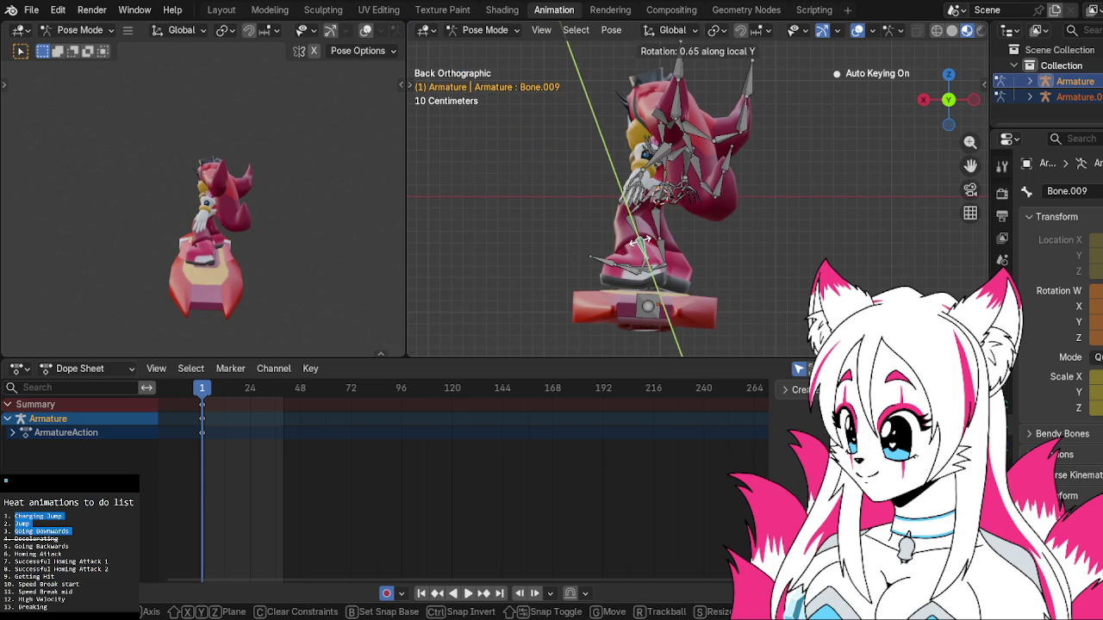
key("y")
right_click(676, 230)
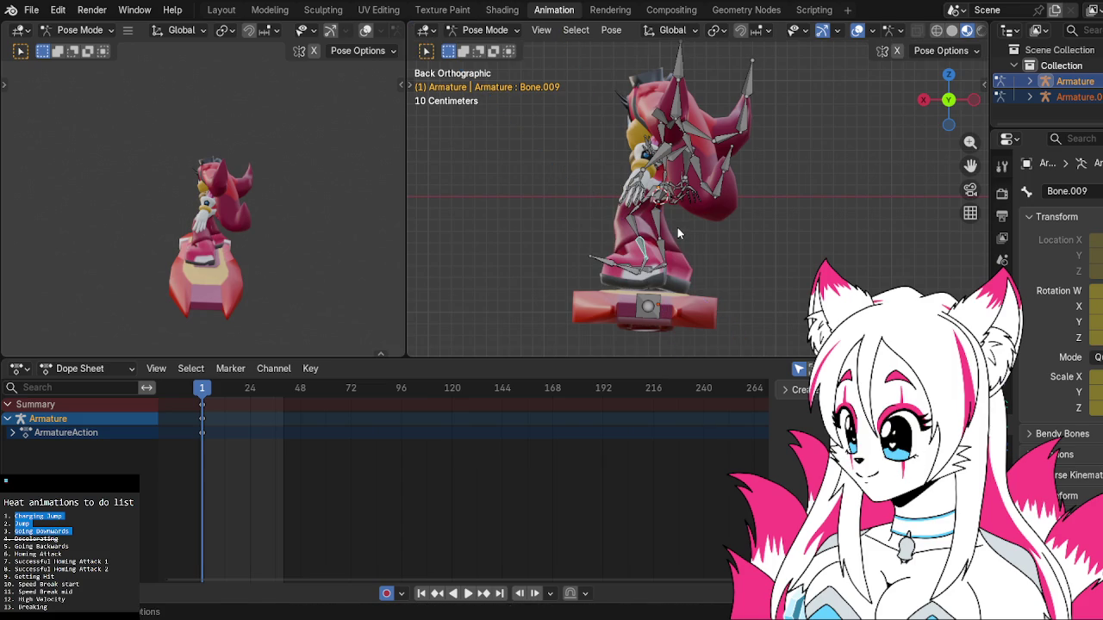
key("r")
key("z")
key("z")
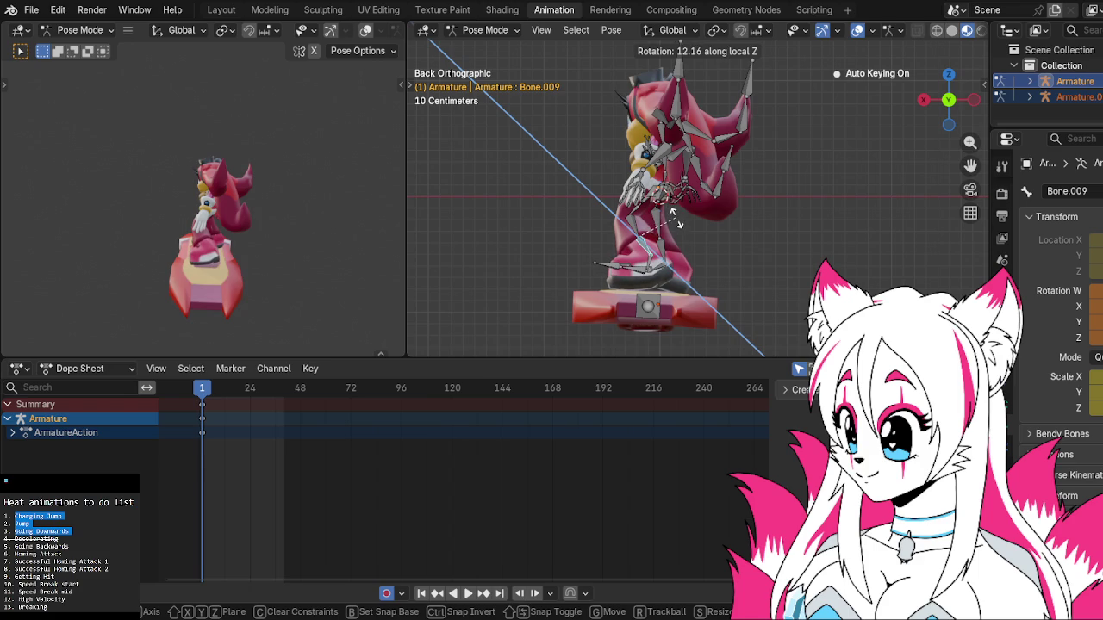
left_click(685, 226)
middle_click_drag(691, 233, 884, 222)
left_click(754, 274)
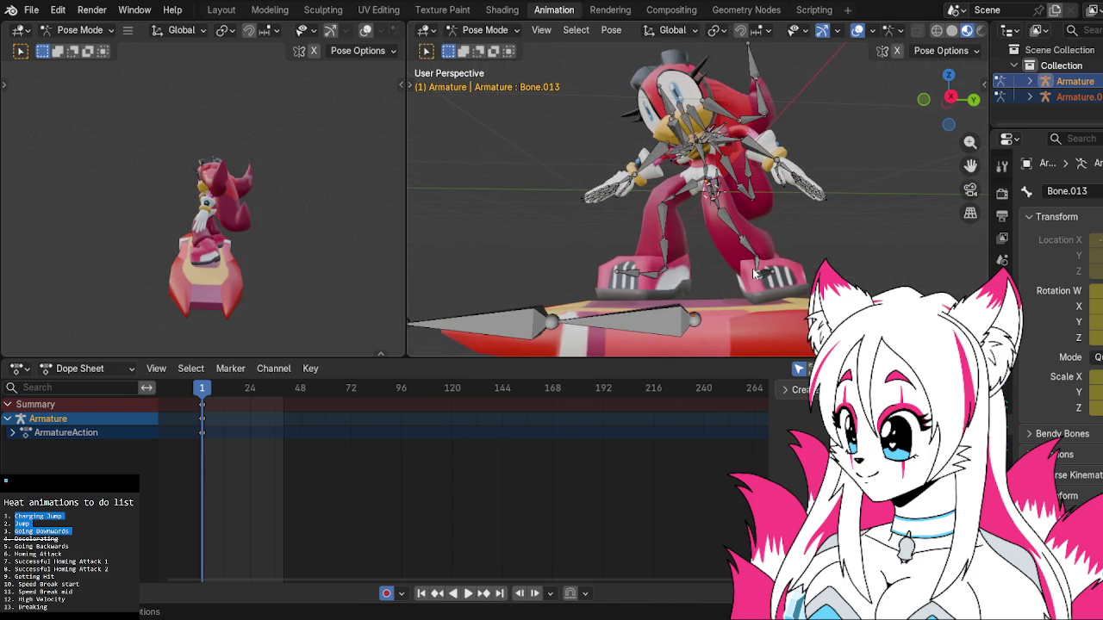
Rotate foot bone Bone.013, then twist it around its local Z axis.
key("r")
left_click(764, 273)
left_click(767, 275)
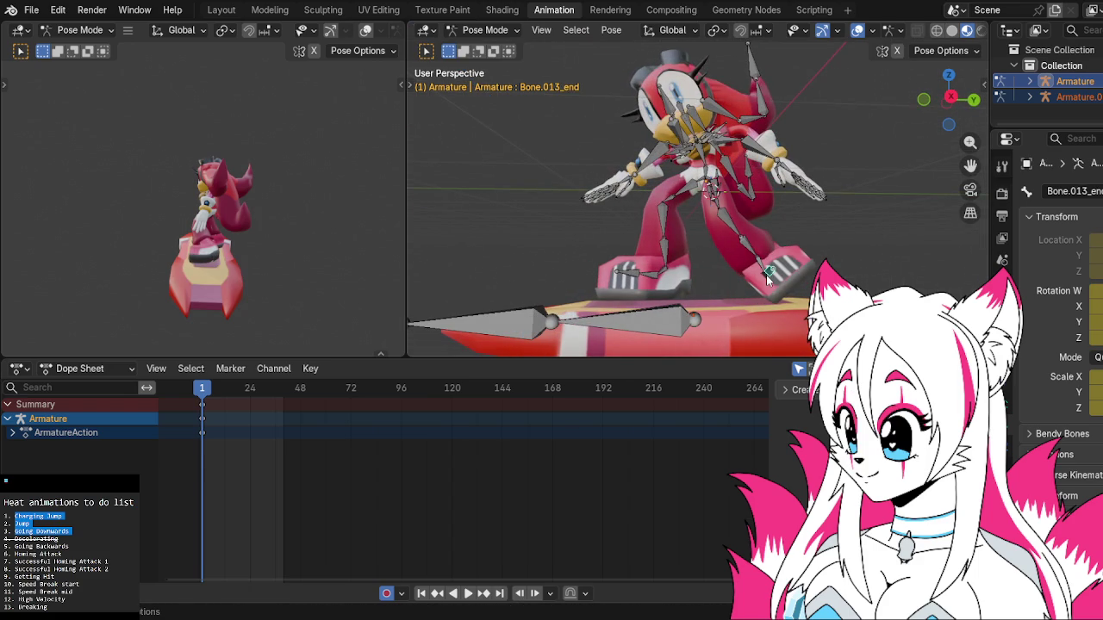
key("r")
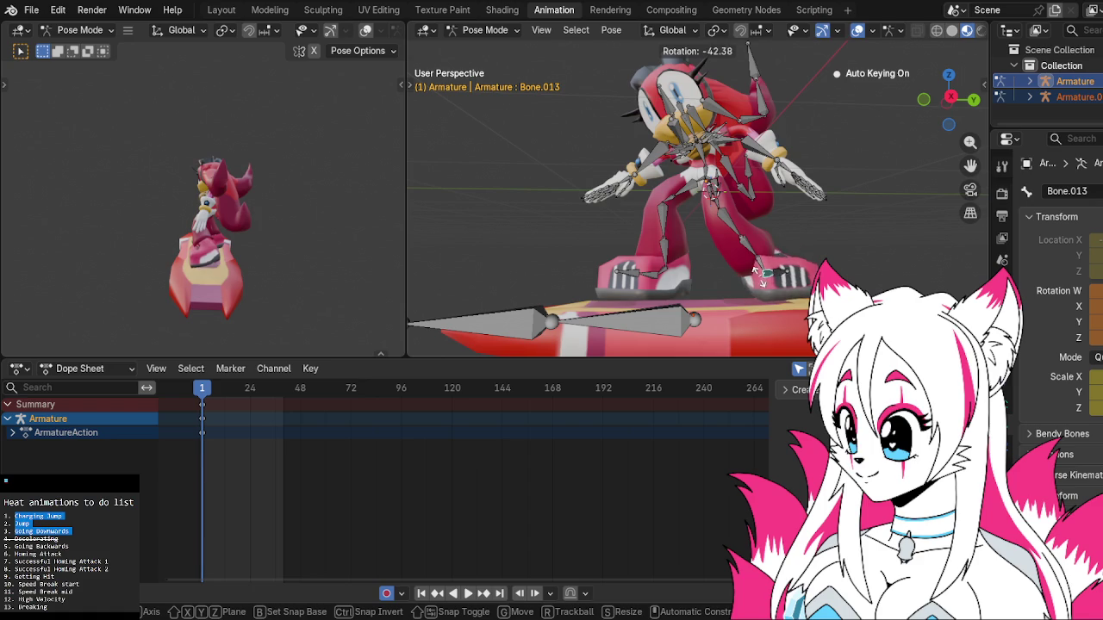
middle_click_drag(763, 276, 800, 278)
key("z")
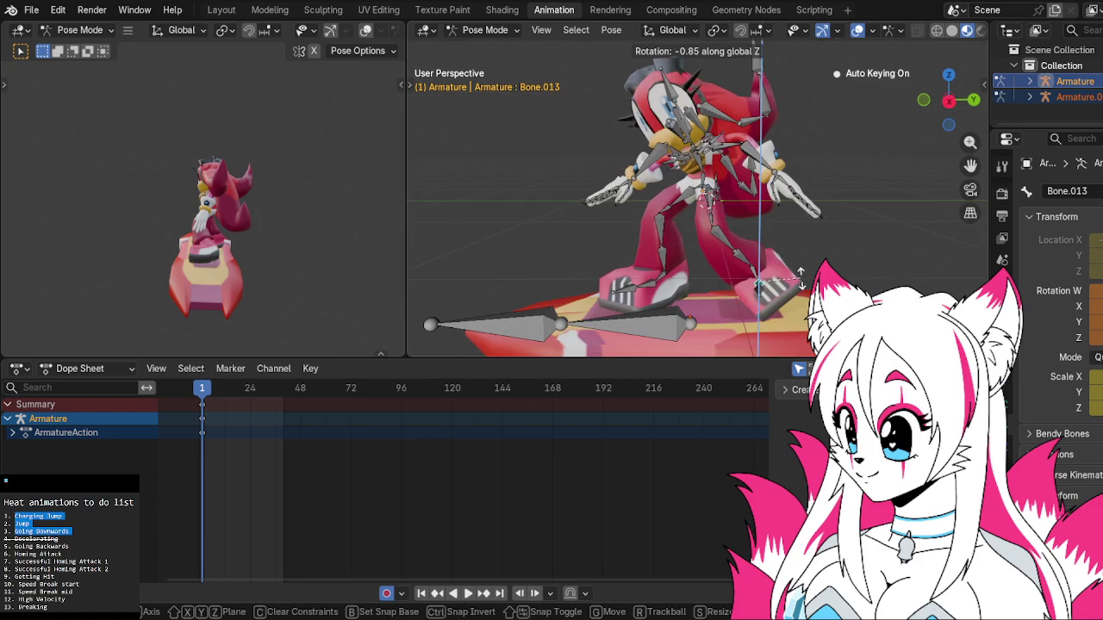
key("z")
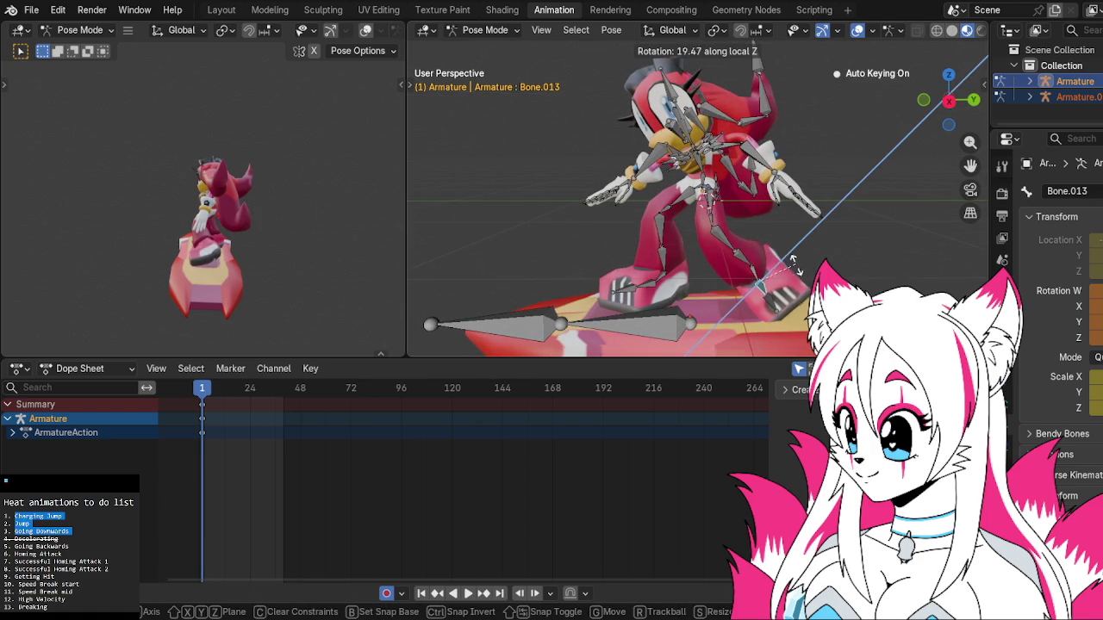
left_click(791, 263)
Rotate foot tip Bone.013_end, foot bone Bone.013 and leg bone Bone.011.
left_click(771, 299)
key("r")
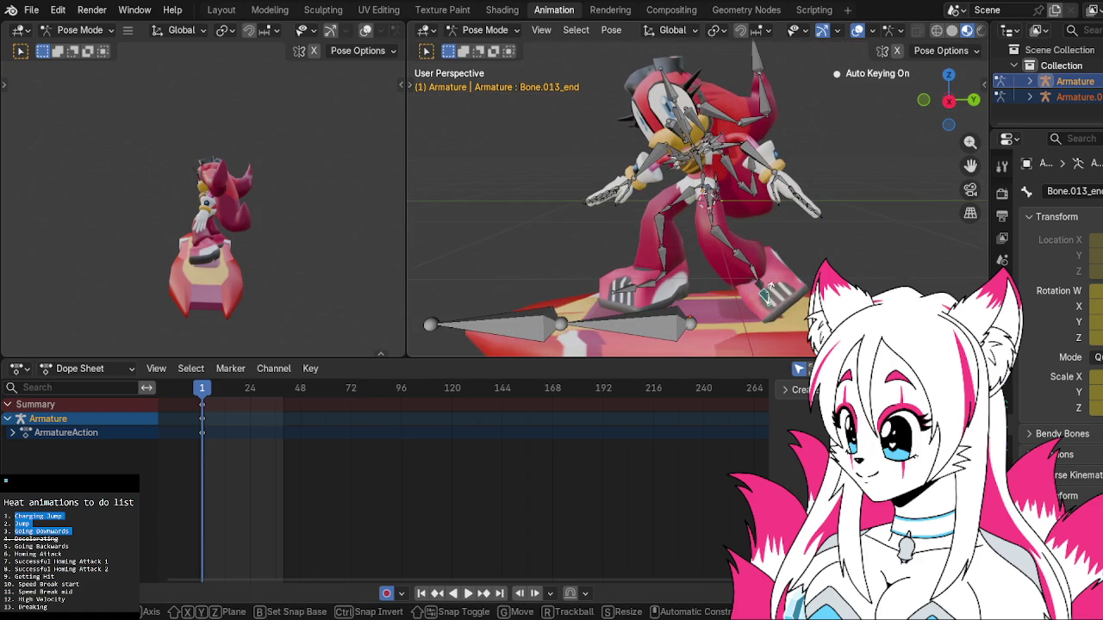
left_click(768, 293)
left_click(764, 286)
key("r")
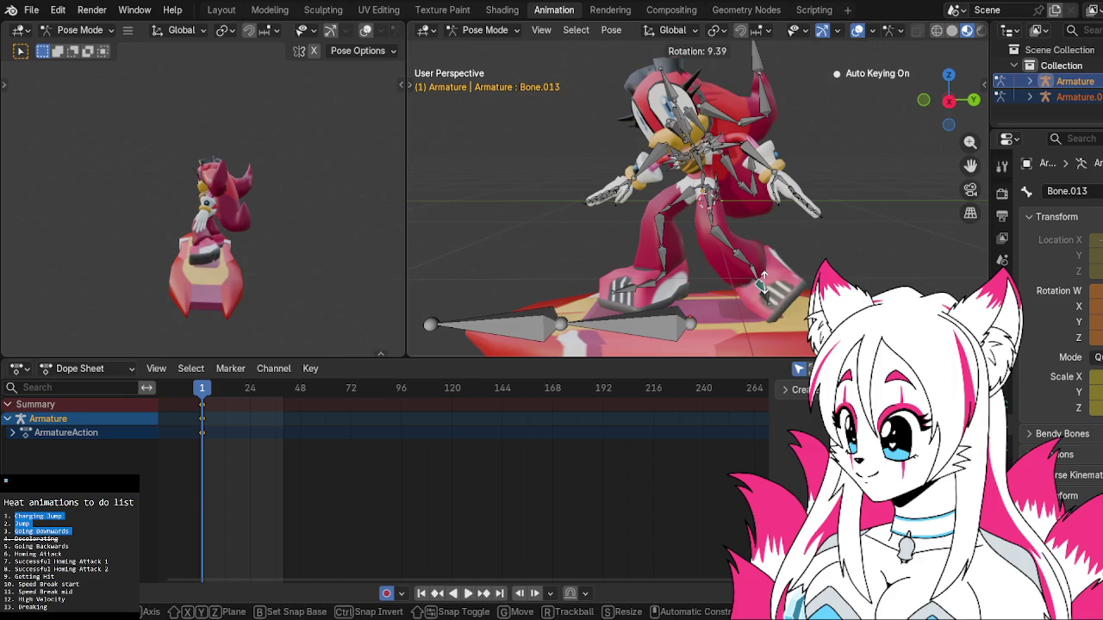
left_click(763, 285)
left_click(758, 278)
key("r")
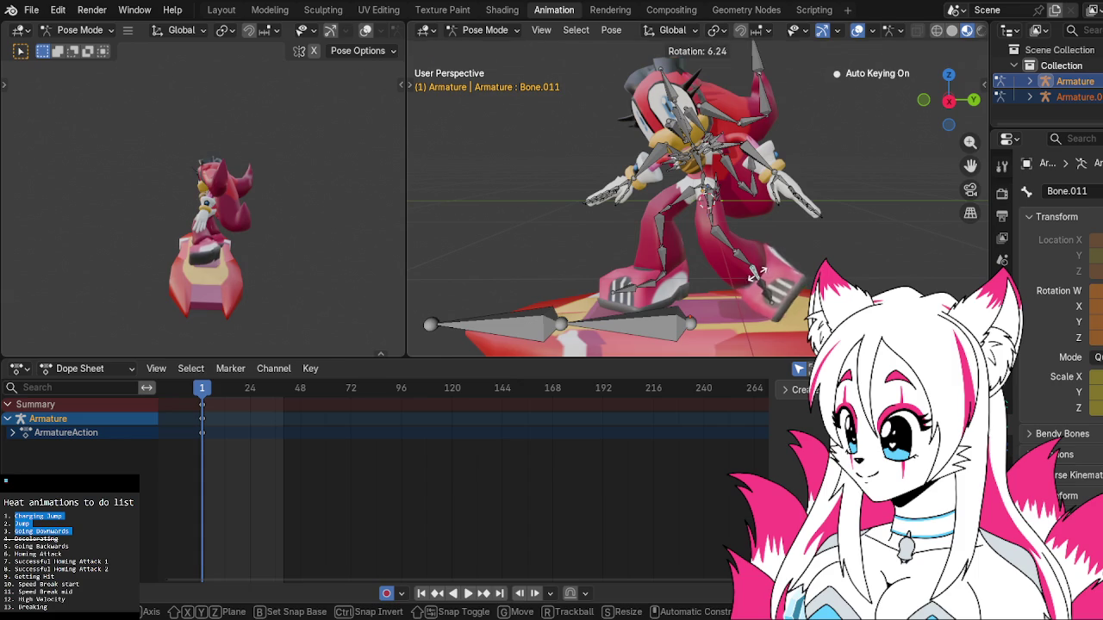
left_click(765, 269)
Try rotating Bone.013_end, Bone.013 and Bone.007, cancelling each attempt.
left_click(772, 279)
key("r")
right_click(776, 280)
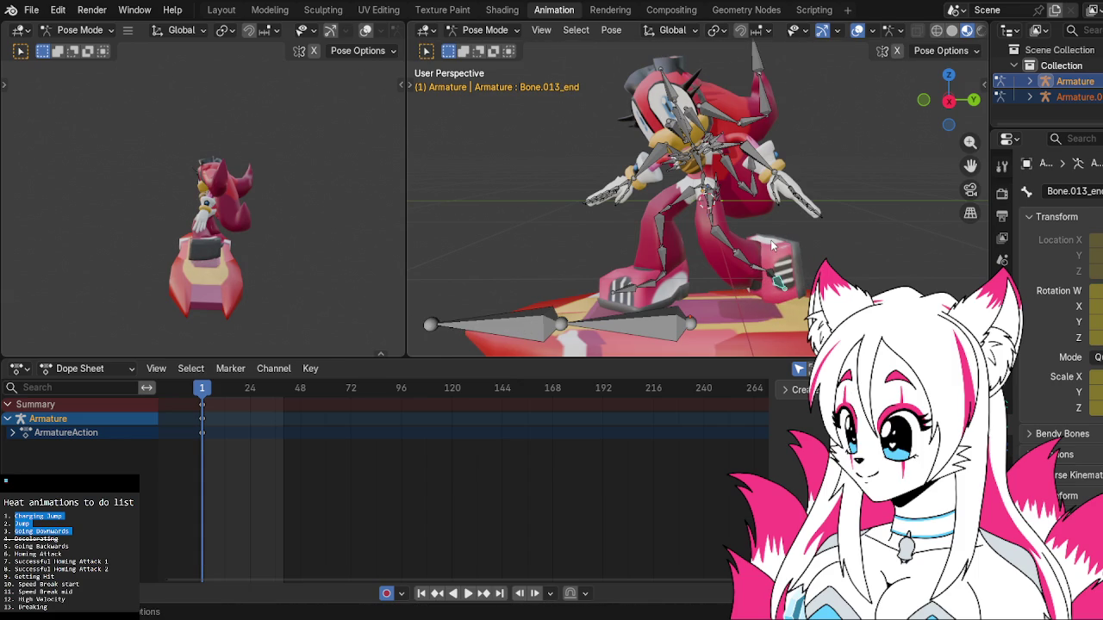
left_click(762, 270)
key("r")
right_click(749, 267)
left_click(748, 266)
key("r")
right_click(749, 267)
Rotate leg bones Bone.007 and Bone.009.
left_click(724, 241)
key("r")
left_click(726, 246)
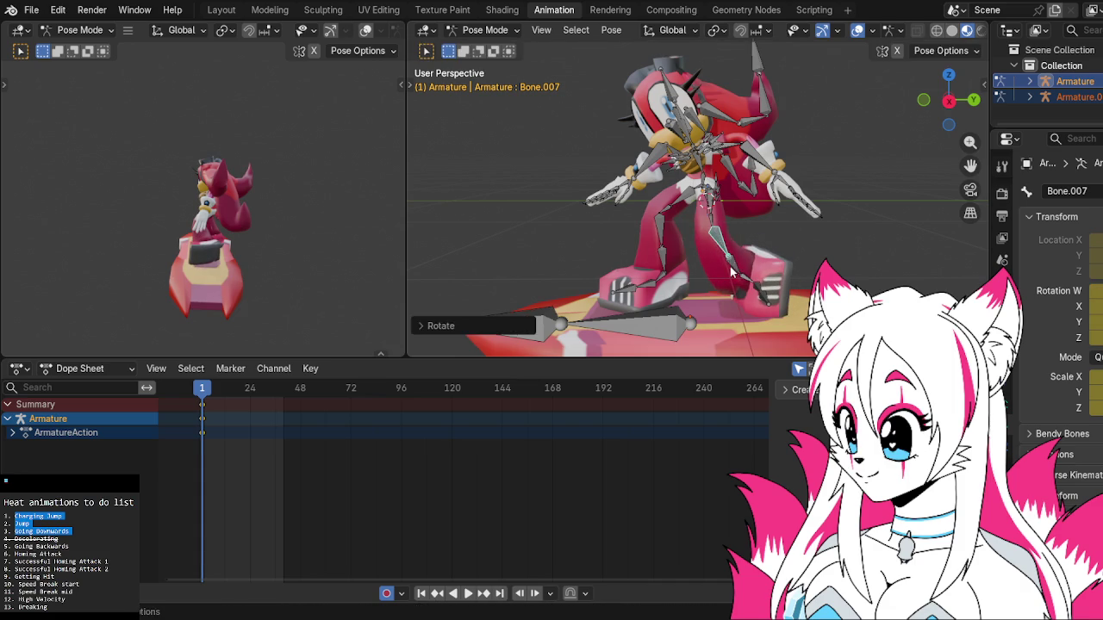
left_click(734, 271)
key("r")
left_click(734, 272)
mouse_move(735, 271)
middle_mouse_down()
mouse_move(696, 345)
mouse_move(700, 297)
mouse_move(617, 345)
middle_mouse_up()
Rotate leg bone Bone.011 at frame 1.
left_click(686, 286)
key("r")
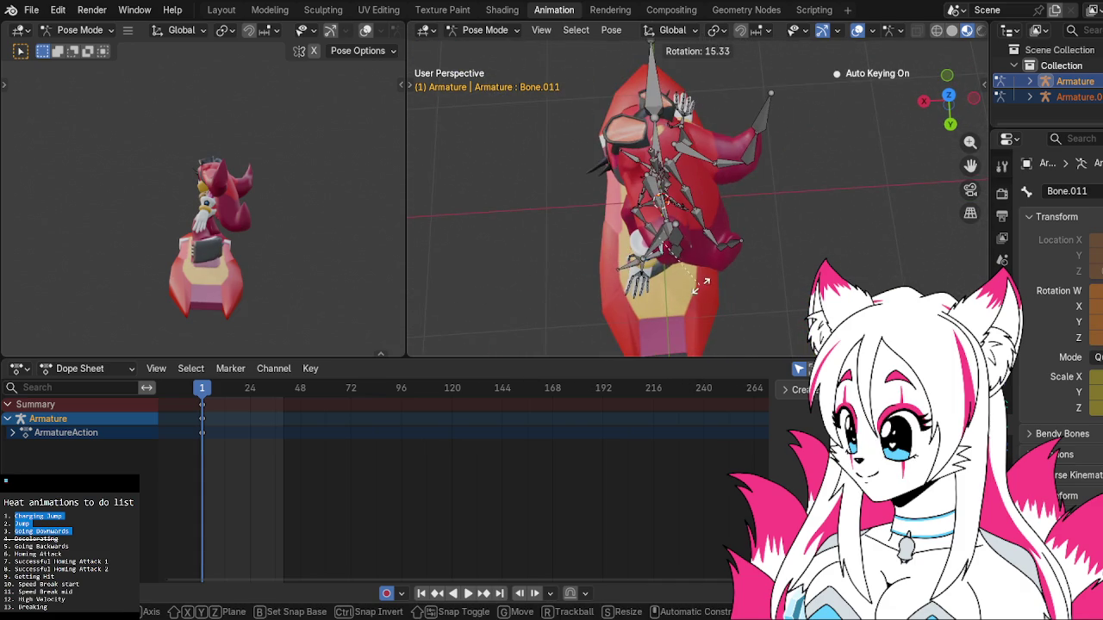
left_click(710, 287)
mouse_move(710, 287)
middle_mouse_down()
mouse_move(779, 190)
mouse_move(823, 174)
mouse_move(744, 263)
mouse_move(748, 220)
mouse_move(778, 237)
mouse_move(765, 250)
middle_mouse_up()
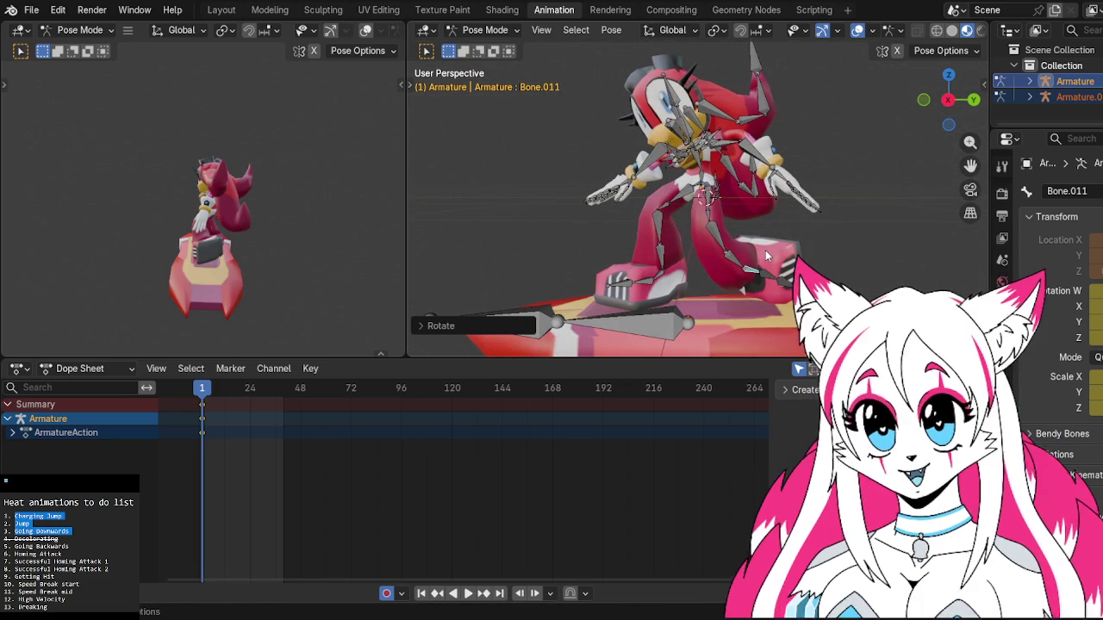
After cancelled tries on Bone.005 and Bone.007, set a new angle for Bone.009.
left_click(711, 224)
left_click(713, 227)
key("r")
right_click(724, 240)
left_click(722, 246)
key("r")
right_click(724, 261)
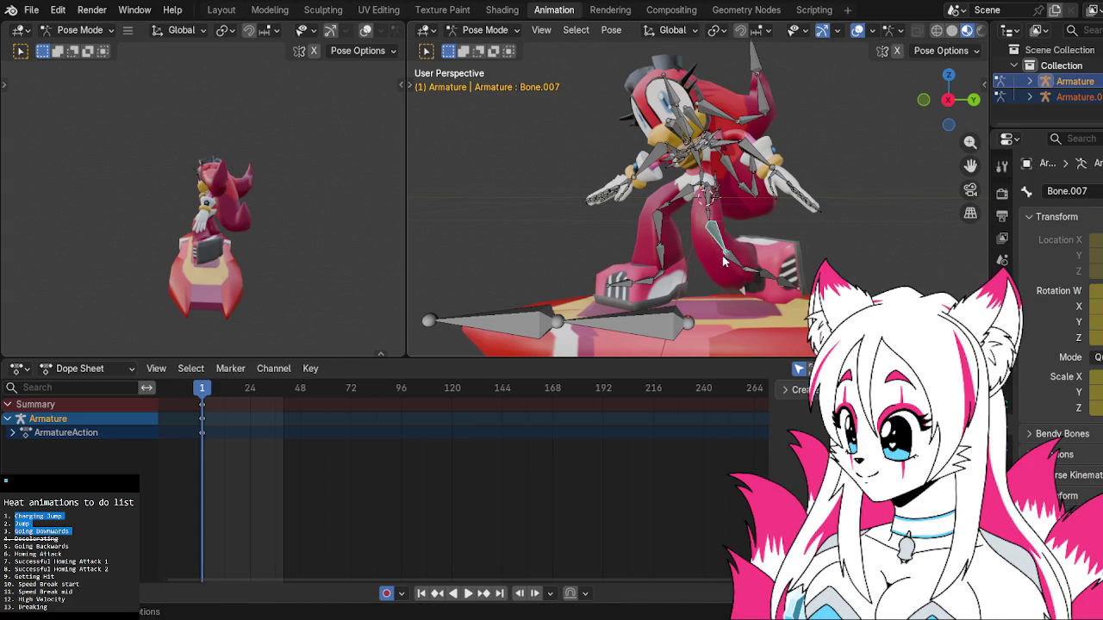
key("r")
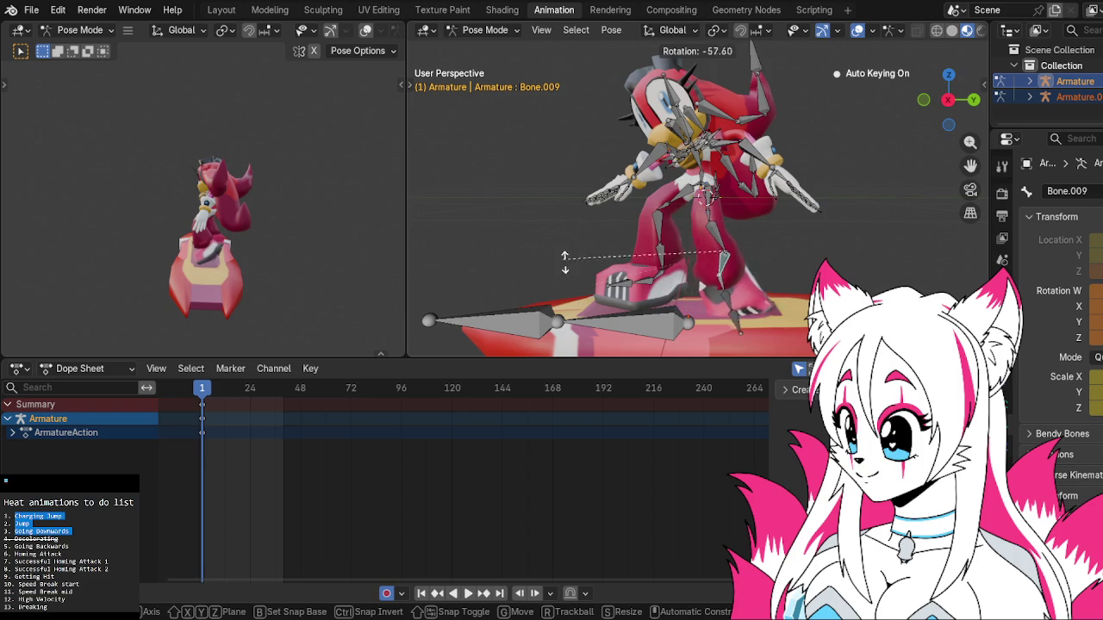
left_click(570, 285)
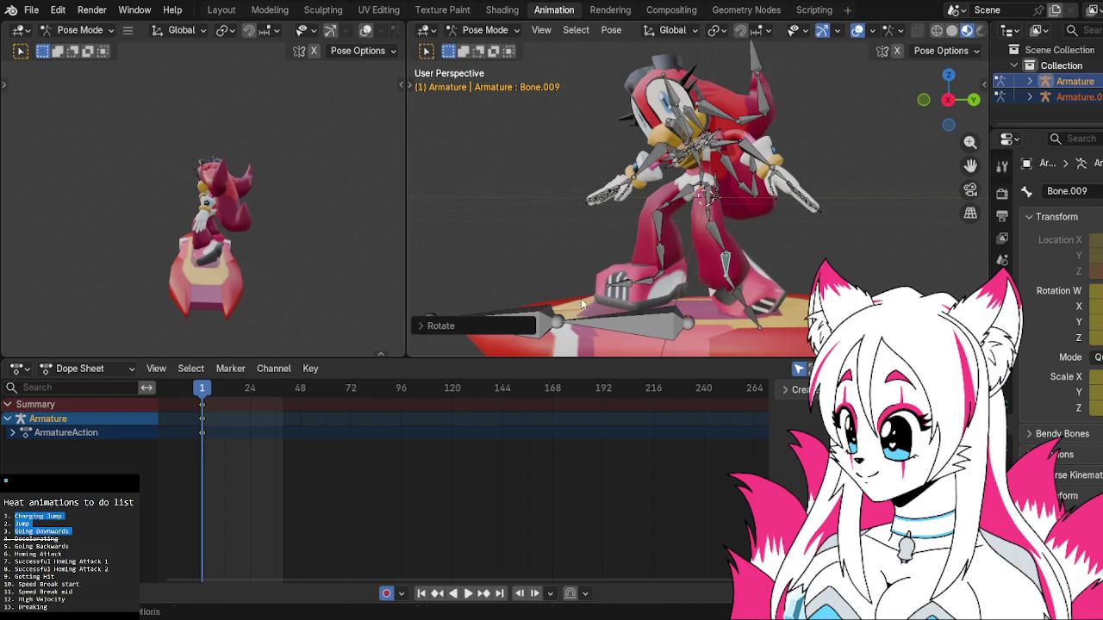
Rotate Bone.011, then rotate foot bone Bone.013 in Back view.
left_click(738, 297)
key("r")
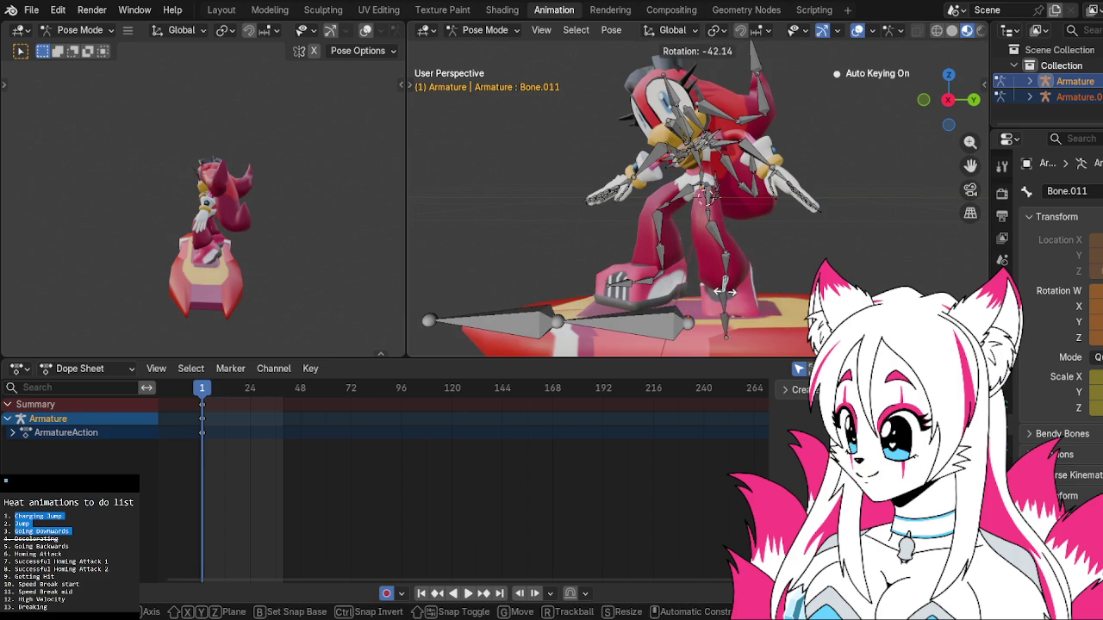
left_click(722, 293)
middle_click_drag(722, 293, 662, 300)
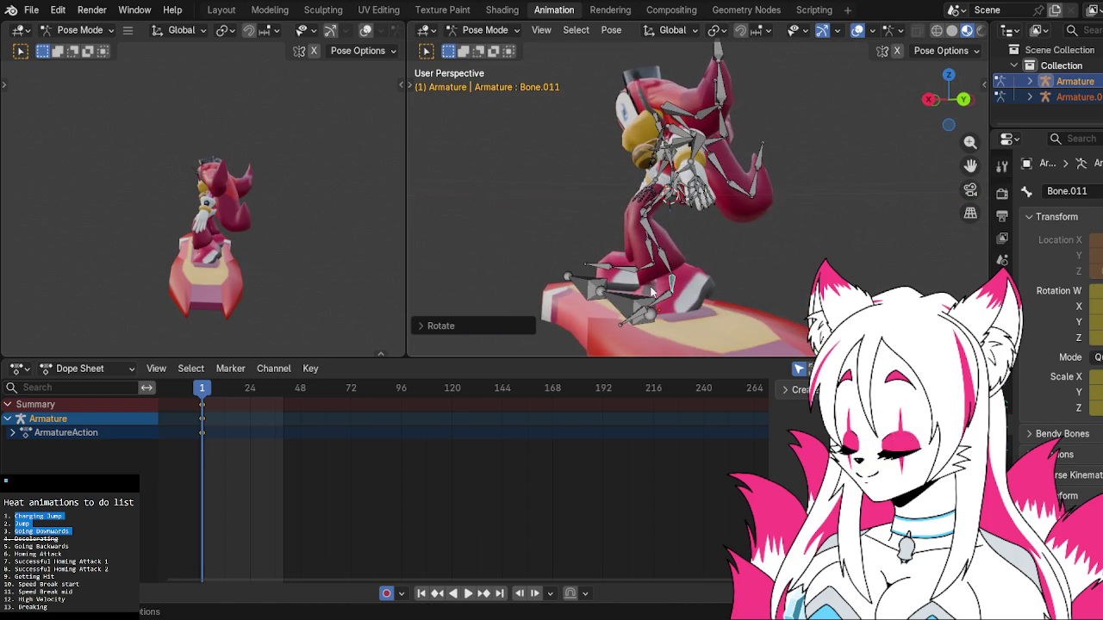
left_click(662, 300)
key("r")
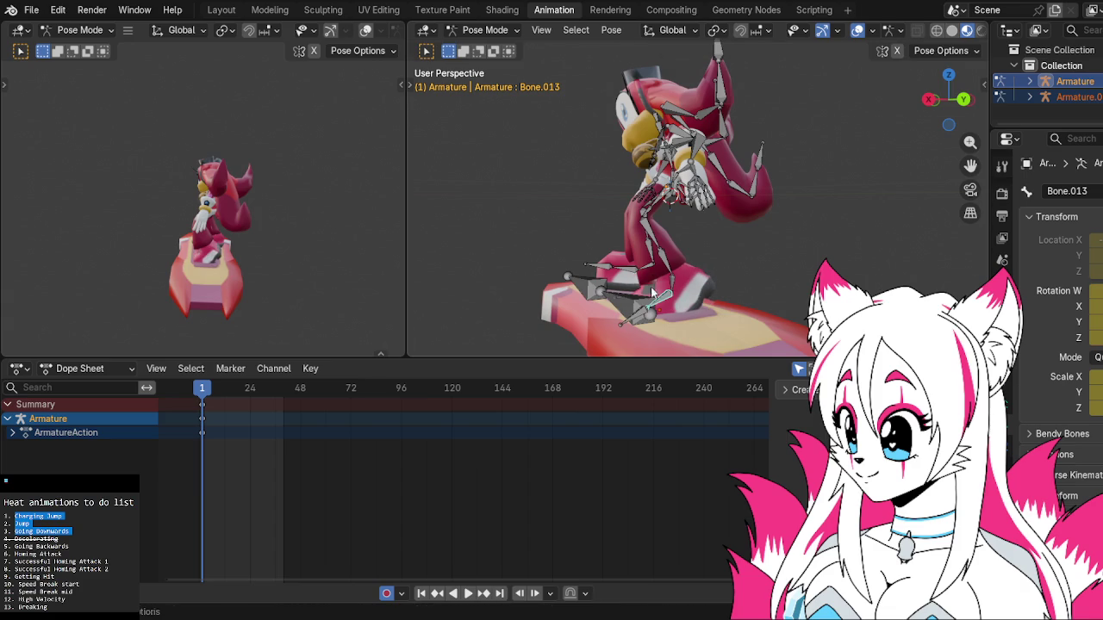
left_click(963, 99)
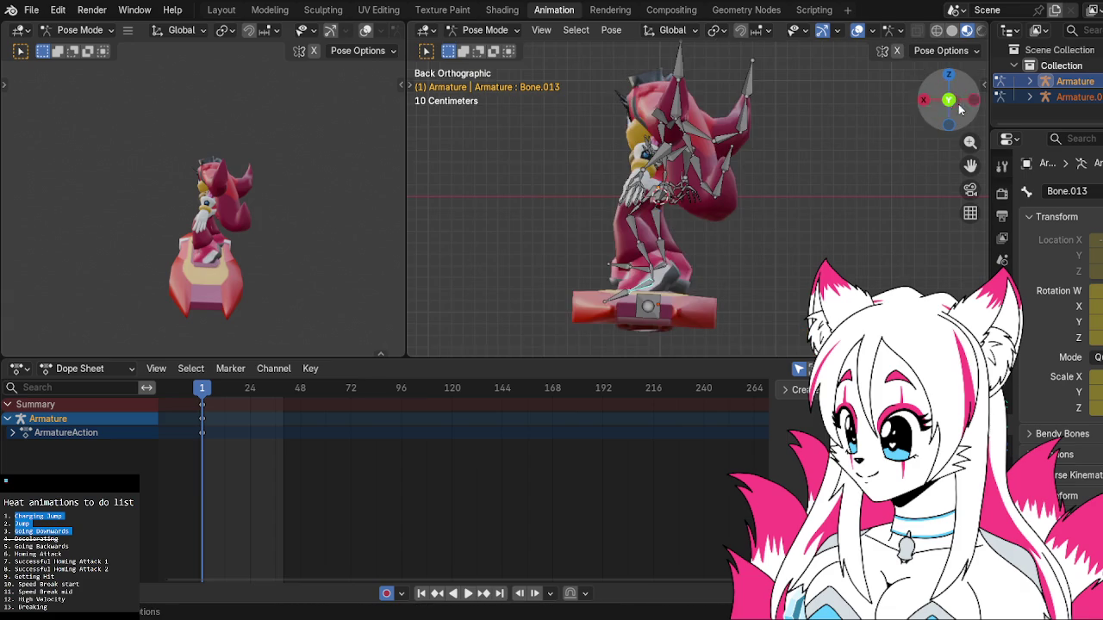
left_click(767, 282)
Rotate Bone.011 and Bone.009 from behind, then refine Bone.009 in perspective.
left_click(652, 270)
key("r")
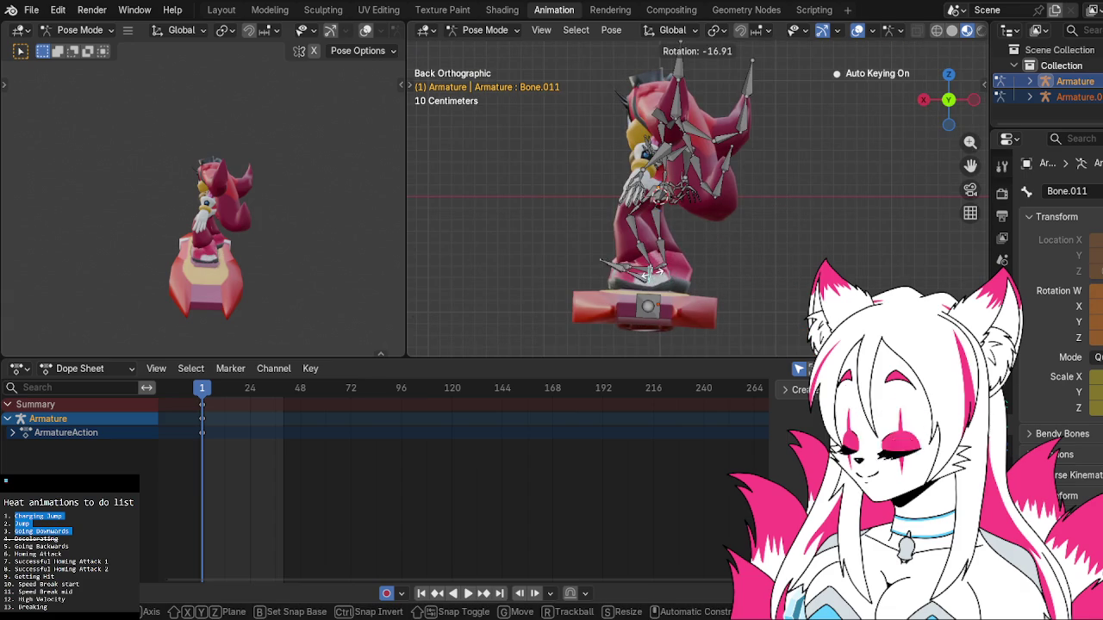
left_click(659, 262)
left_click(646, 259)
key("r")
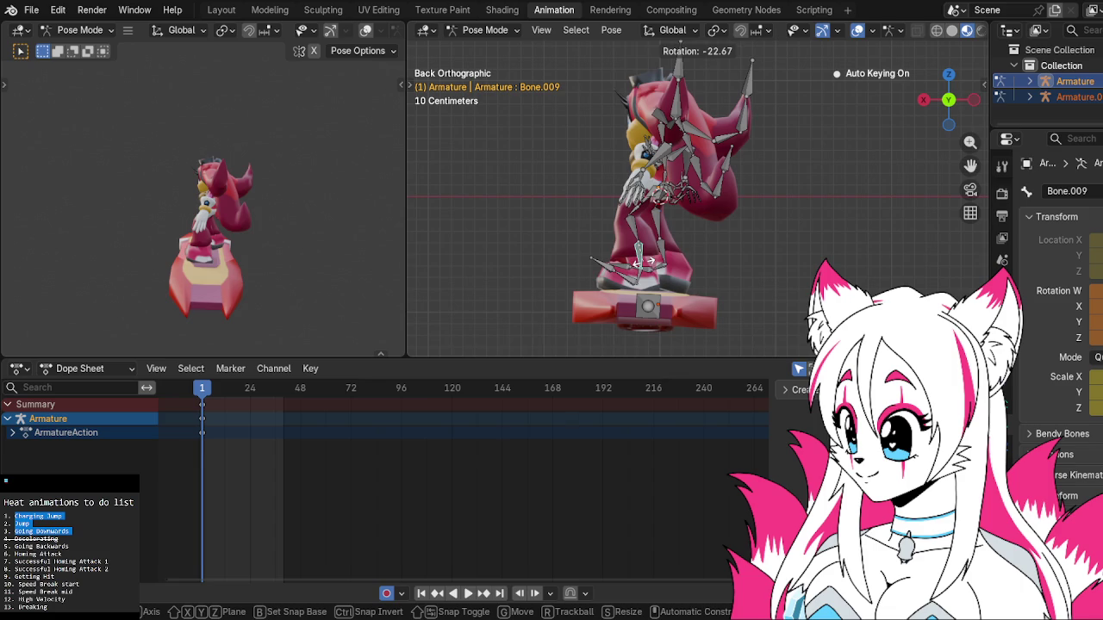
left_click(645, 255)
middle_click_drag(635, 221, 848, 216)
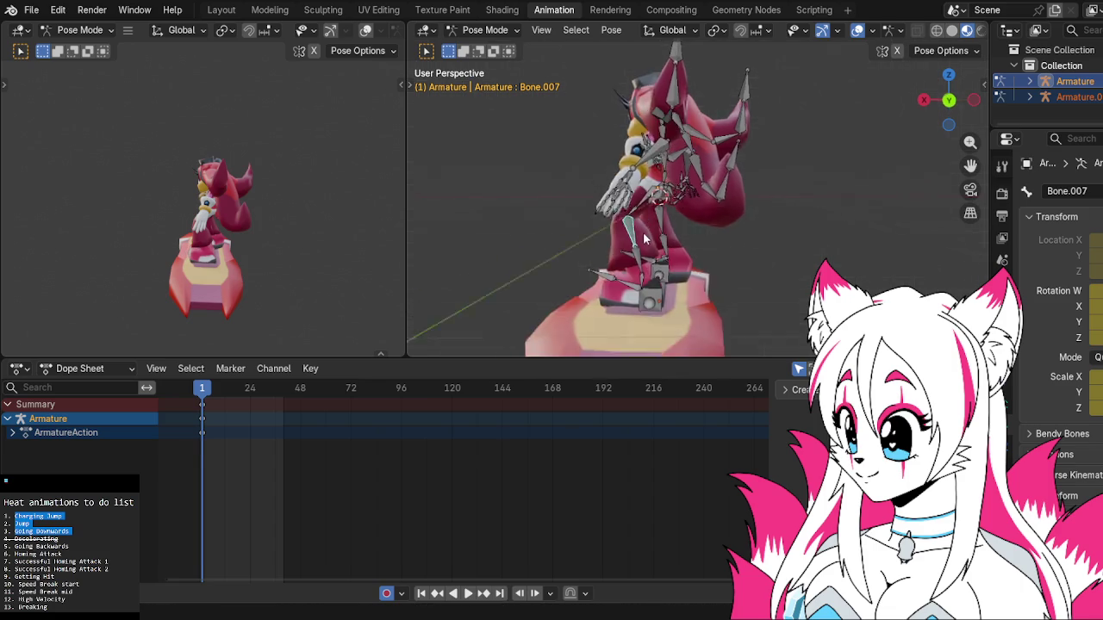
key("bracketright")
key("bracketright")
key("bracketright")
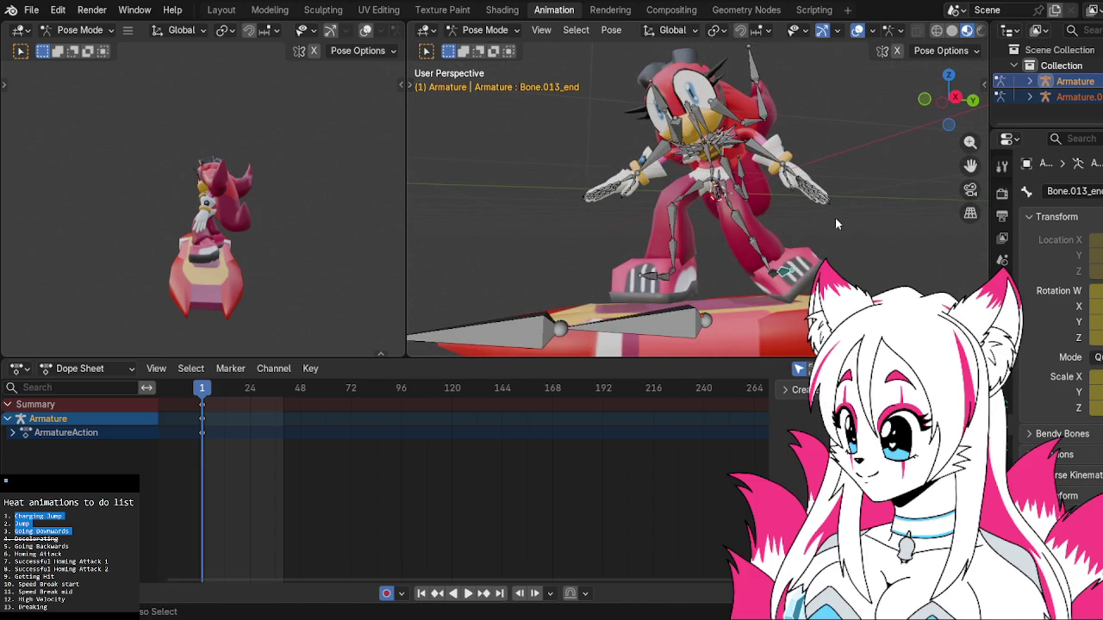
left_click(757, 246)
middle_click_drag(810, 256, 748, 234)
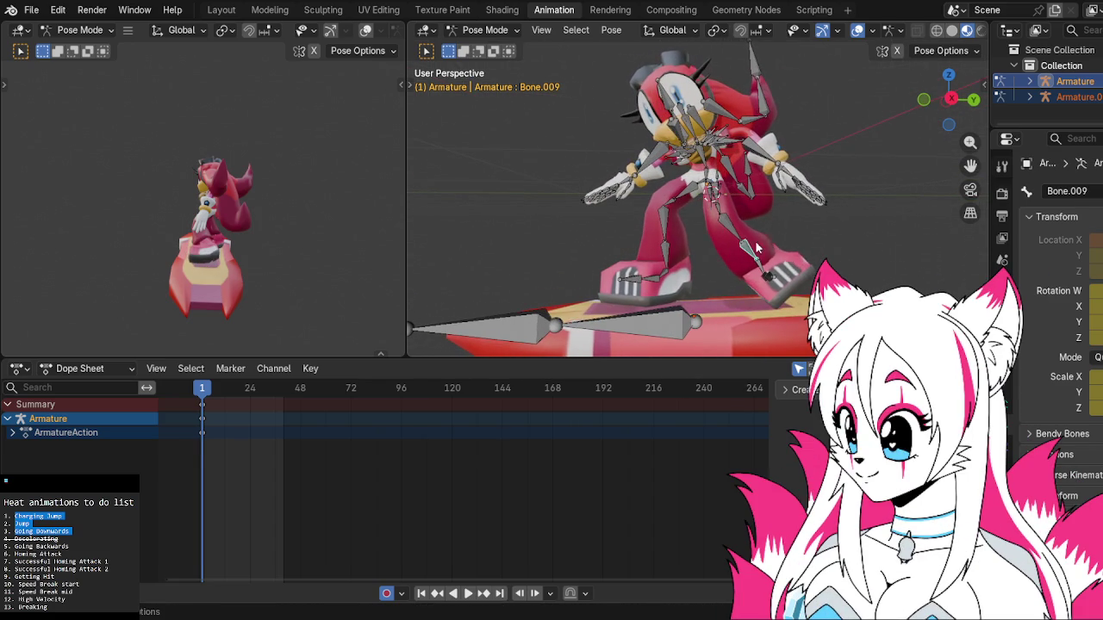
key("r")
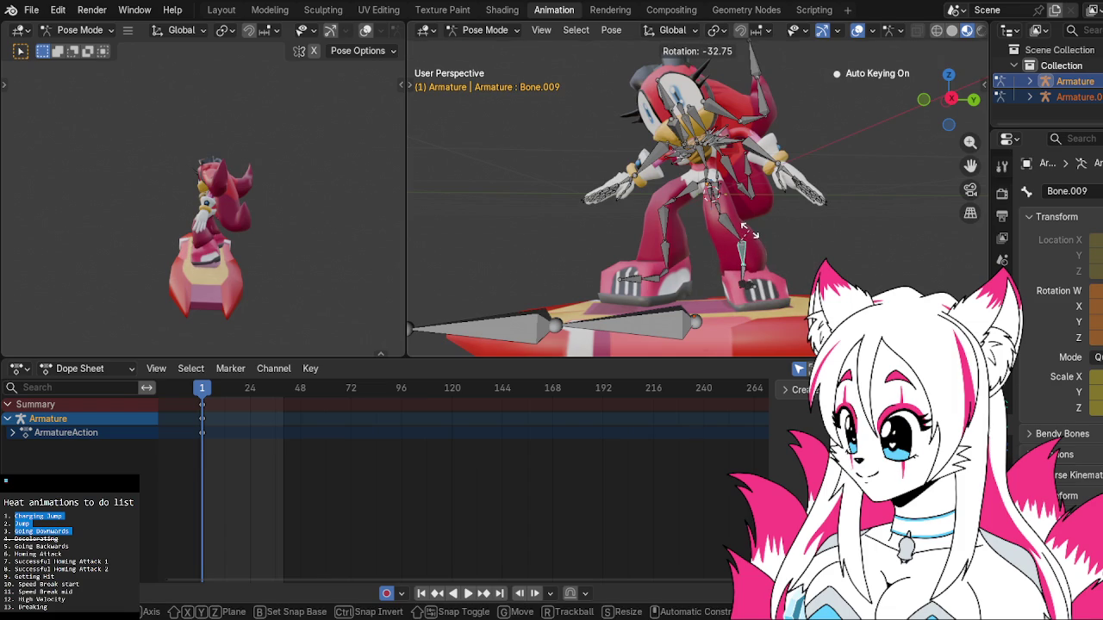
left_click(746, 231)
Rotate Bone.005 to straighten the legs.
left_click(731, 226)
key("r")
right_click(728, 224)
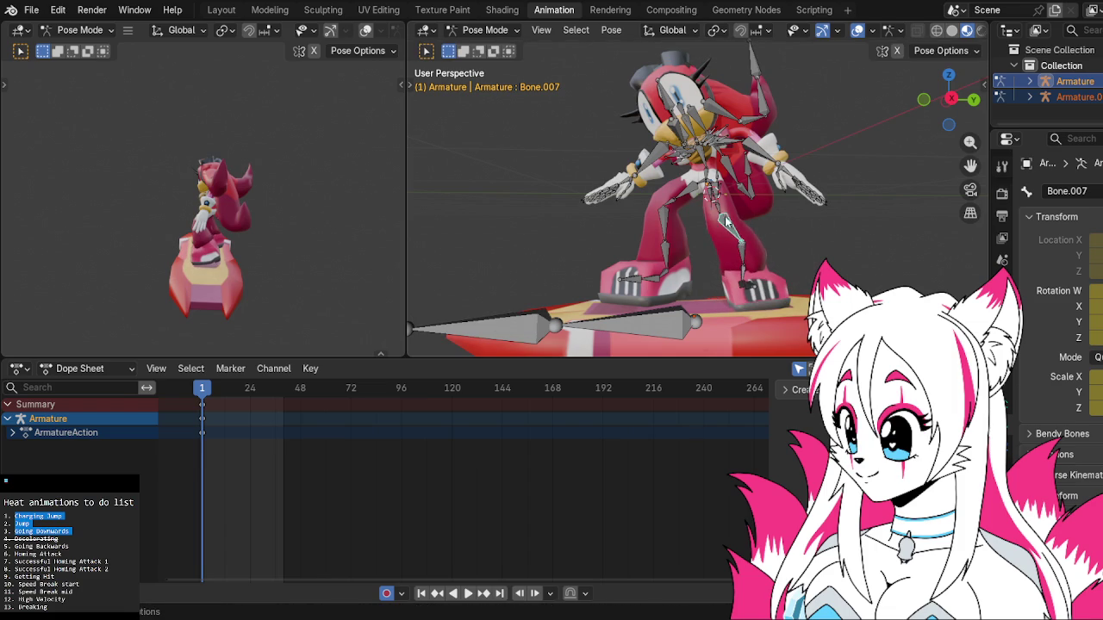
left_click(724, 217)
key("r")
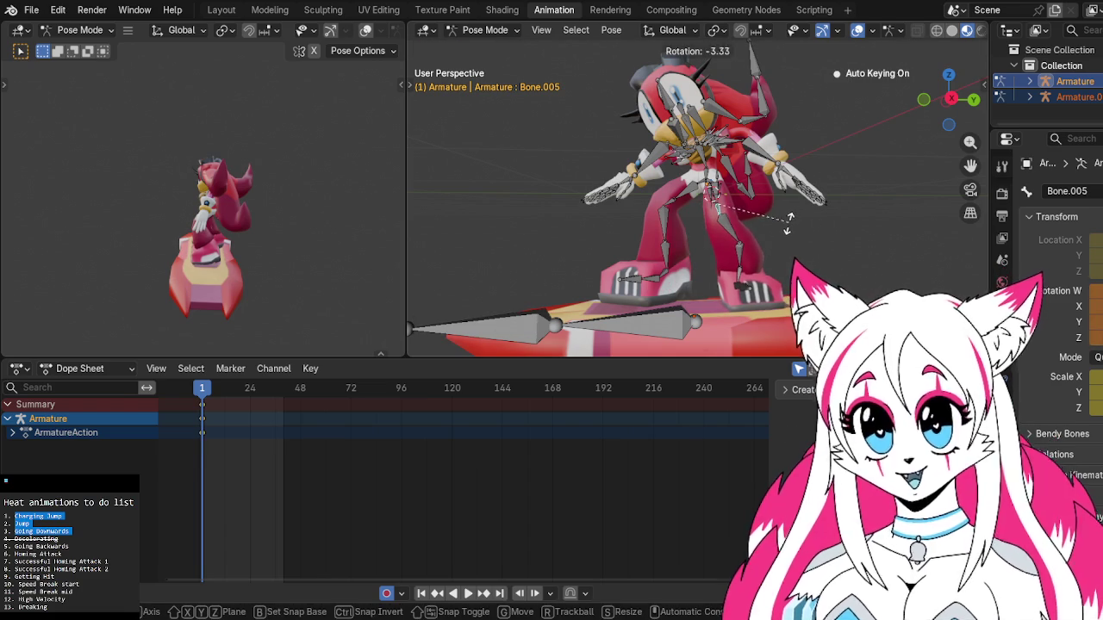
left_click(917, 148)
In Right view, rotate Bone.009 and select the root bone.
left_click(950, 101)
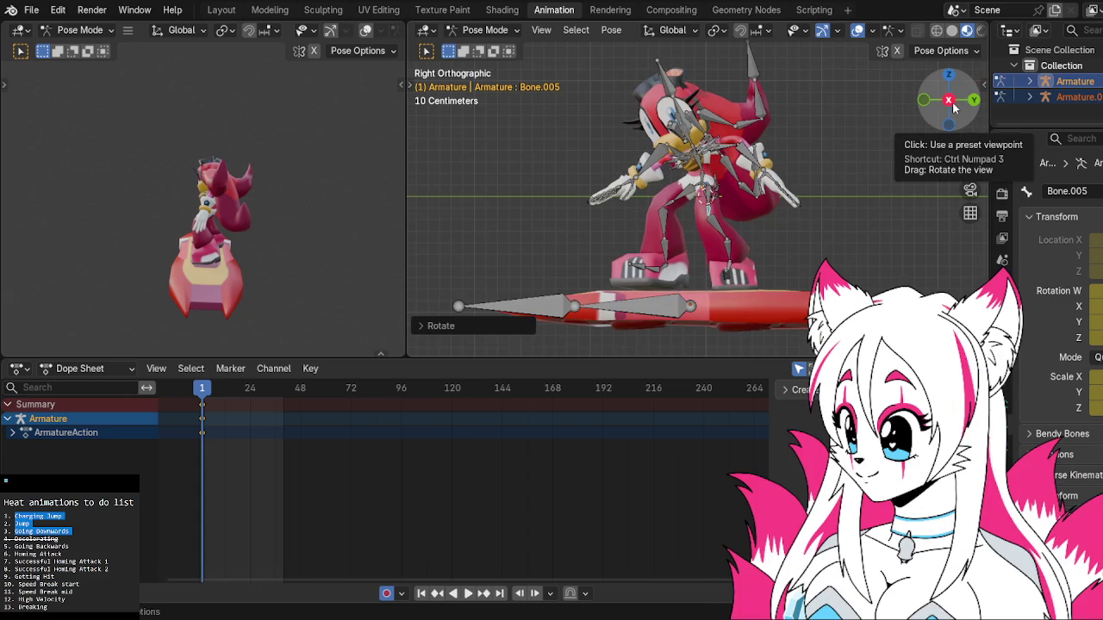
left_click(720, 231)
key("r")
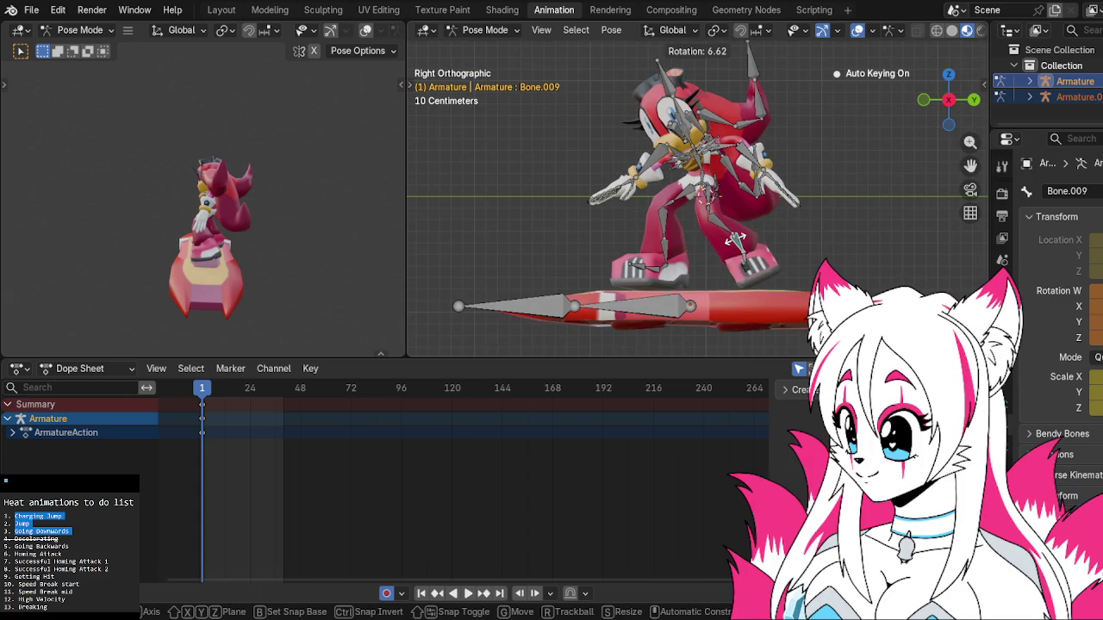
left_click(732, 242)
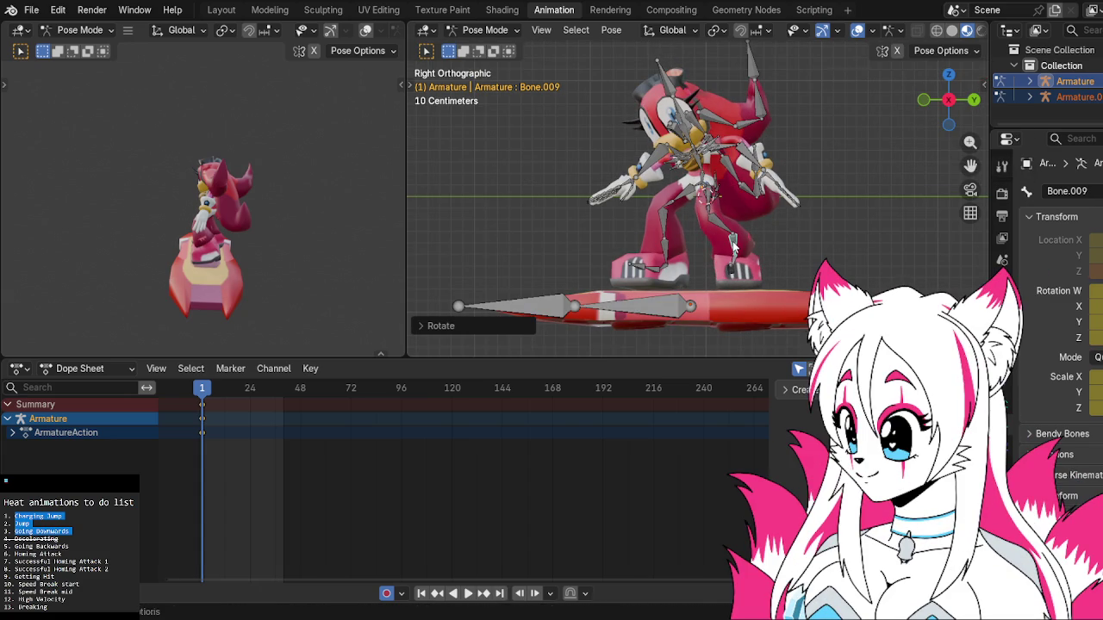
left_click(677, 121)
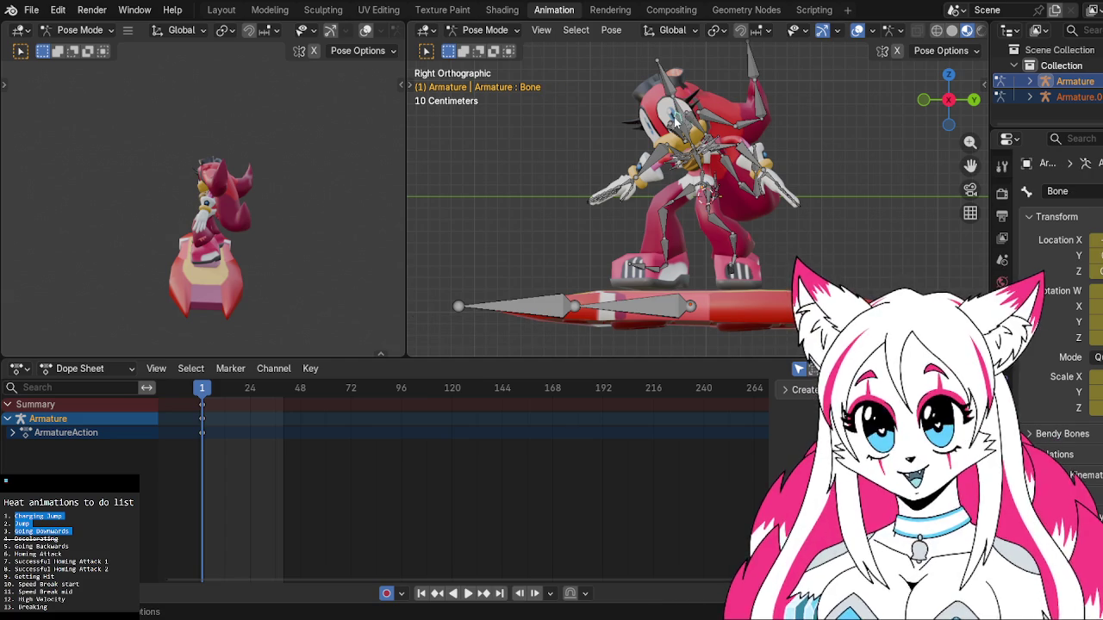
Lower the root bone along Z, then deselect all bones.
key("g")
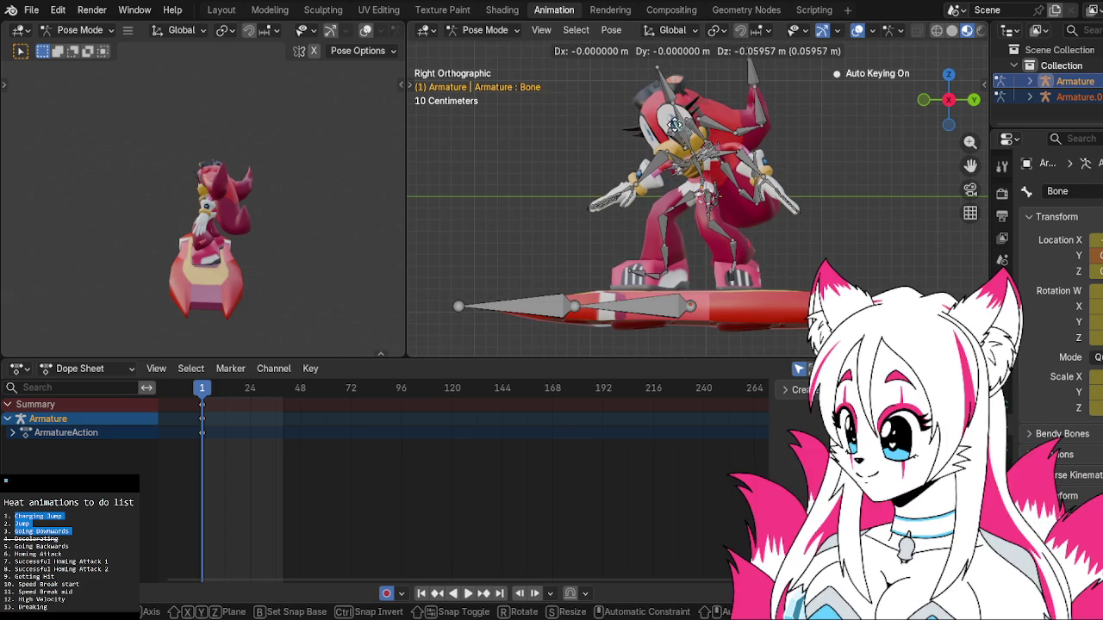
key("z")
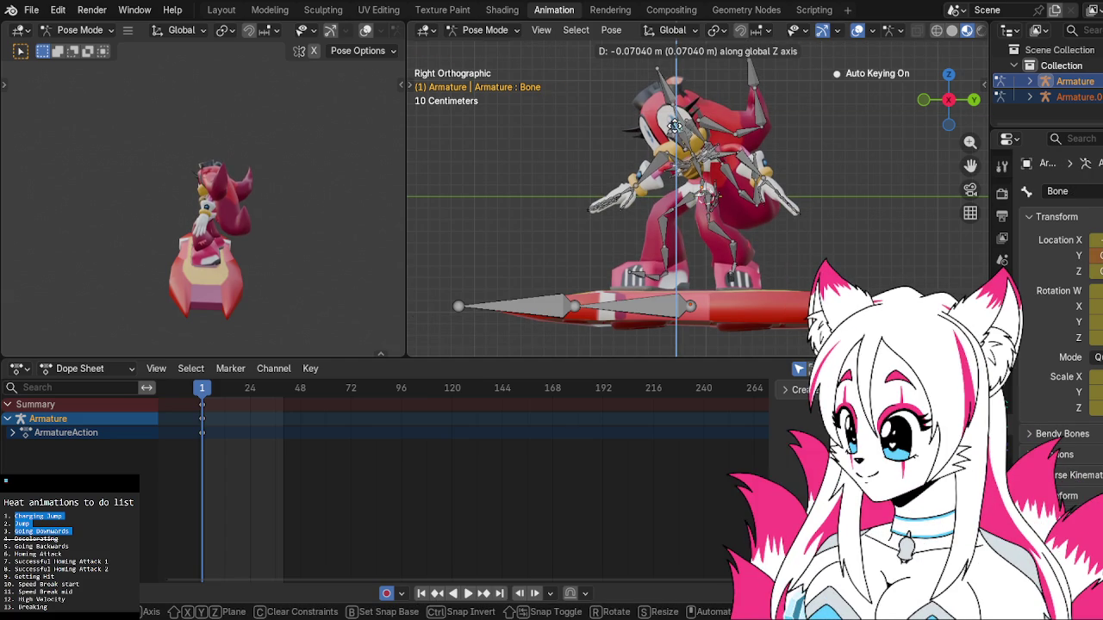
left_click(692, 138)
left_click(817, 164)
Rotate leg bone Bone.009, refining its angle in side orthographic view.
mouse_move(820, 161)
middle_mouse_down()
mouse_move(799, 175)
mouse_move(613, 176)
mouse_move(573, 190)
middle_mouse_up()
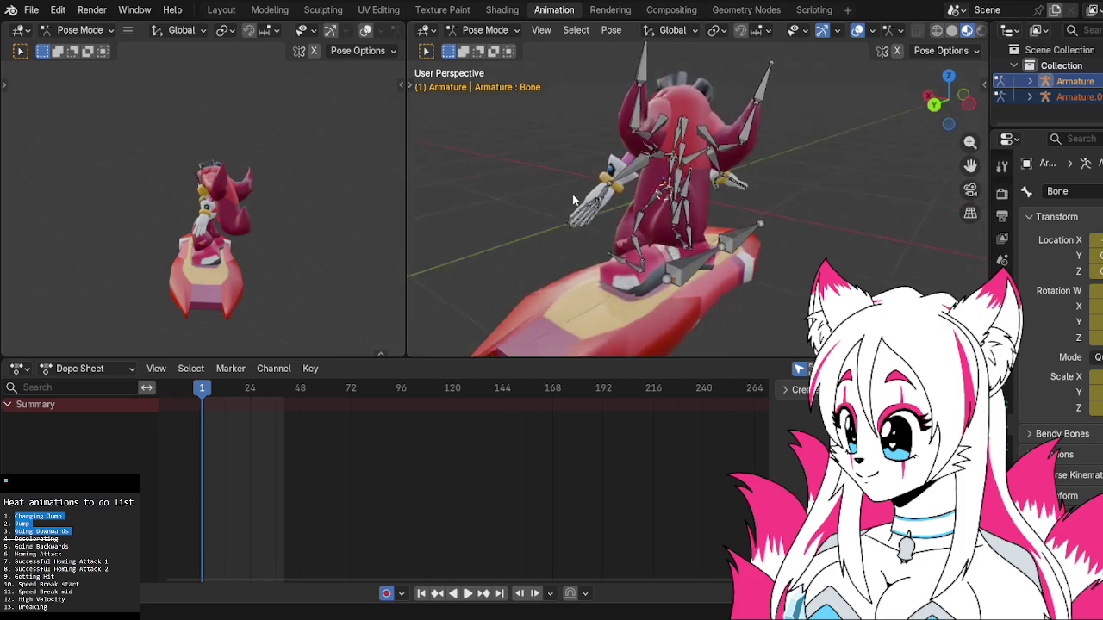
scroll(648, 250, "up", 3)
mouse_move(648, 250)
middle_mouse_down()
mouse_move(720, 220)
mouse_move(708, 230)
middle_mouse_up()
left_click(720, 220)
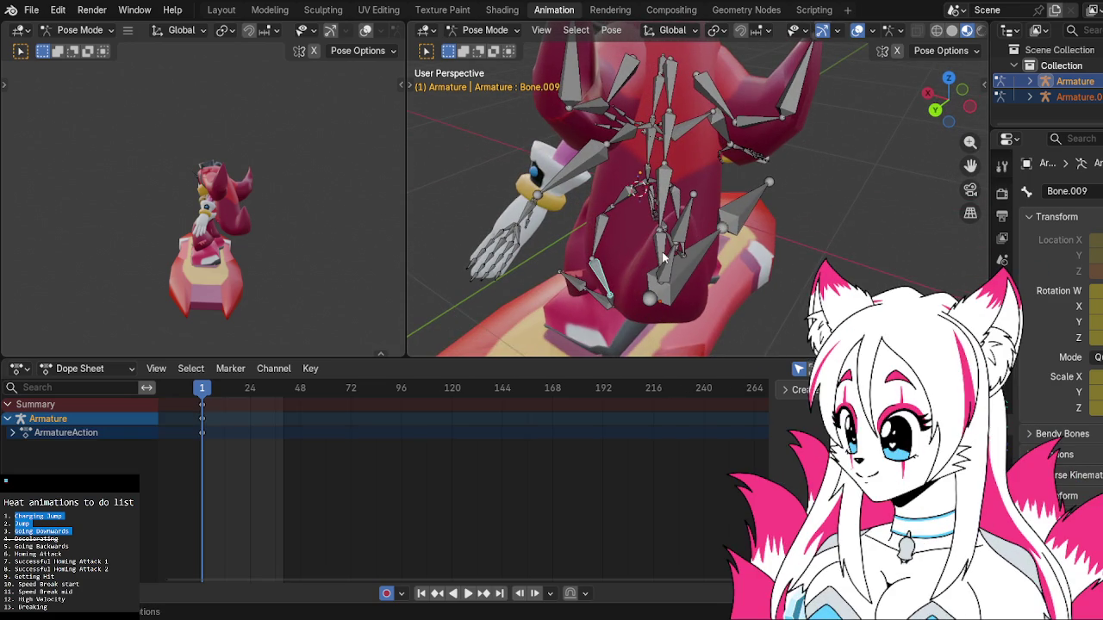
key("r")
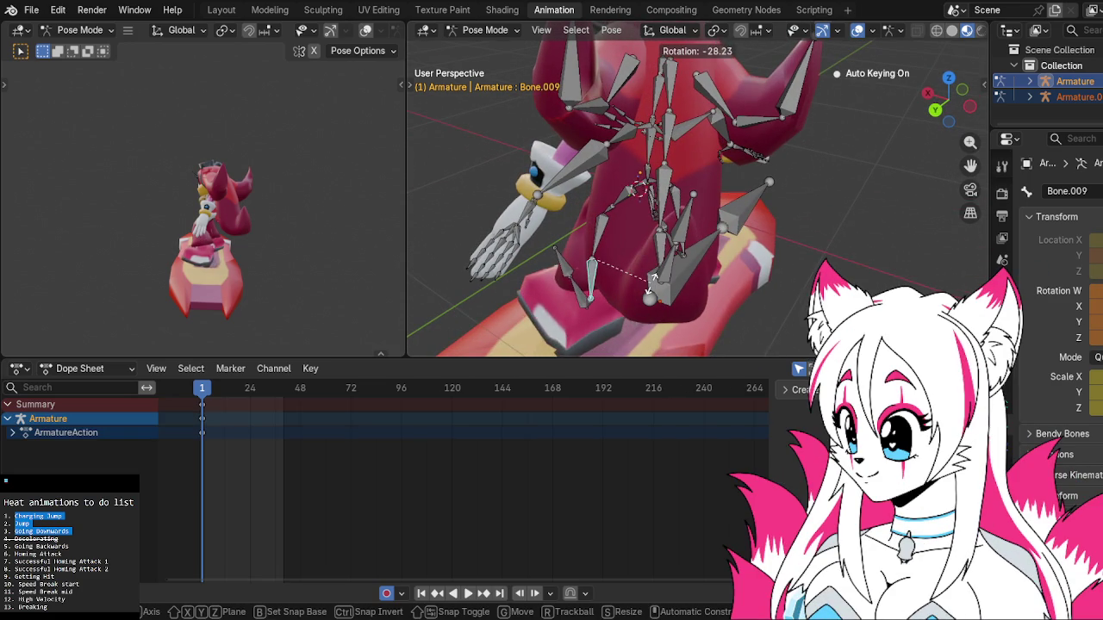
left_click(652, 277)
middle_click_drag(647, 277, 641, 247)
left_click(970, 102)
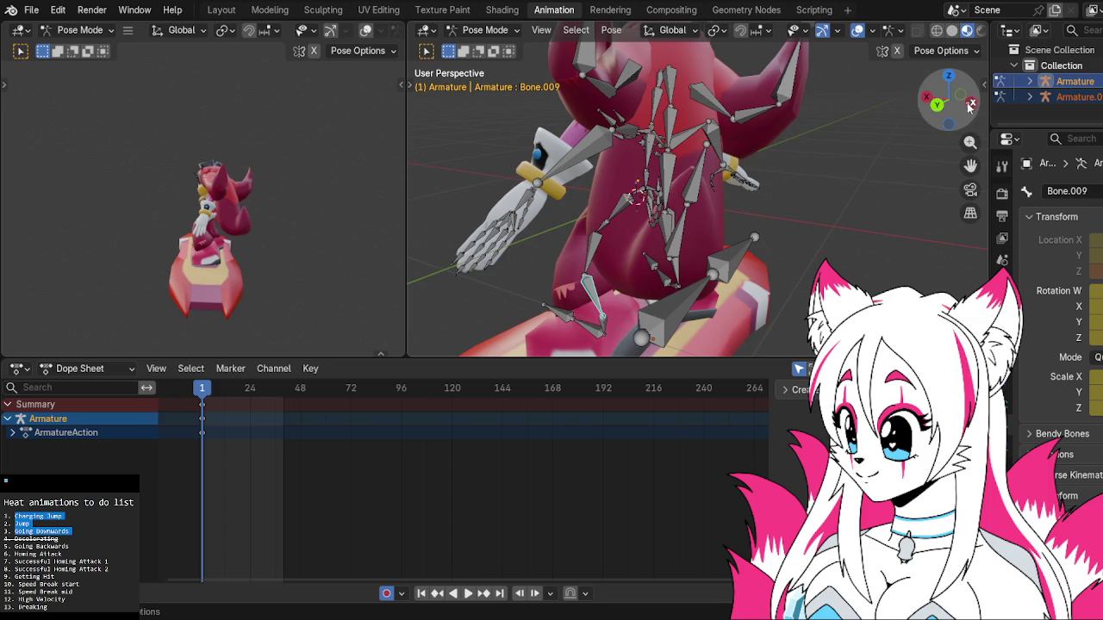
key("r")
left_click(841, 250)
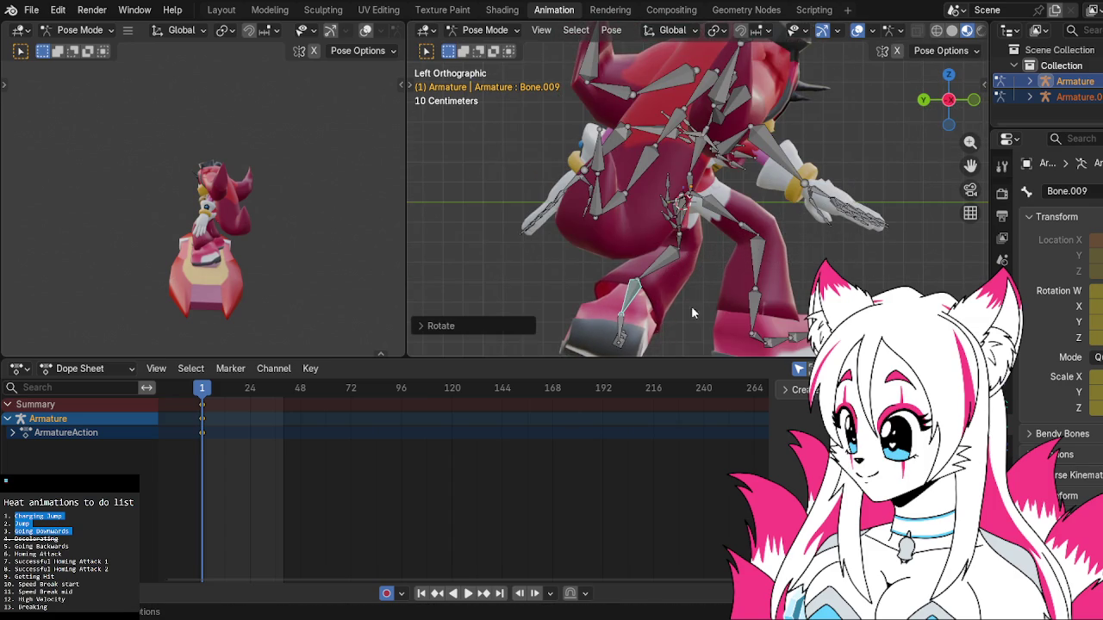
Rotate leg bone Bone.011, deselect all, and orbit to inspect the crouch.
left_click(625, 332)
key("r")
left_click(621, 328)
mouse_move(621, 328)
middle_mouse_down()
mouse_move(863, 267)
mouse_move(781, 262)
mouse_move(765, 279)
mouse_move(906, 249)
mouse_move(788, 245)
middle_mouse_up()
left_click(790, 251)
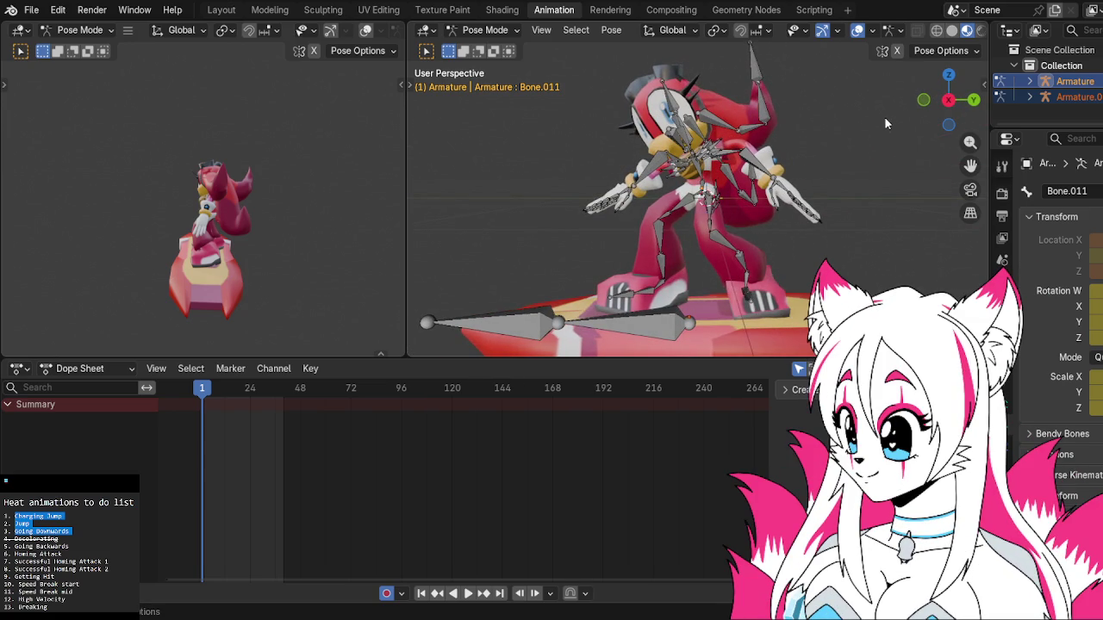
mouse_move(811, 161)
middle_mouse_down()
mouse_move(845, 153)
mouse_move(810, 150)
mouse_move(727, 185)
middle_mouse_up()
middle_click_drag(867, 176, 698, 238)
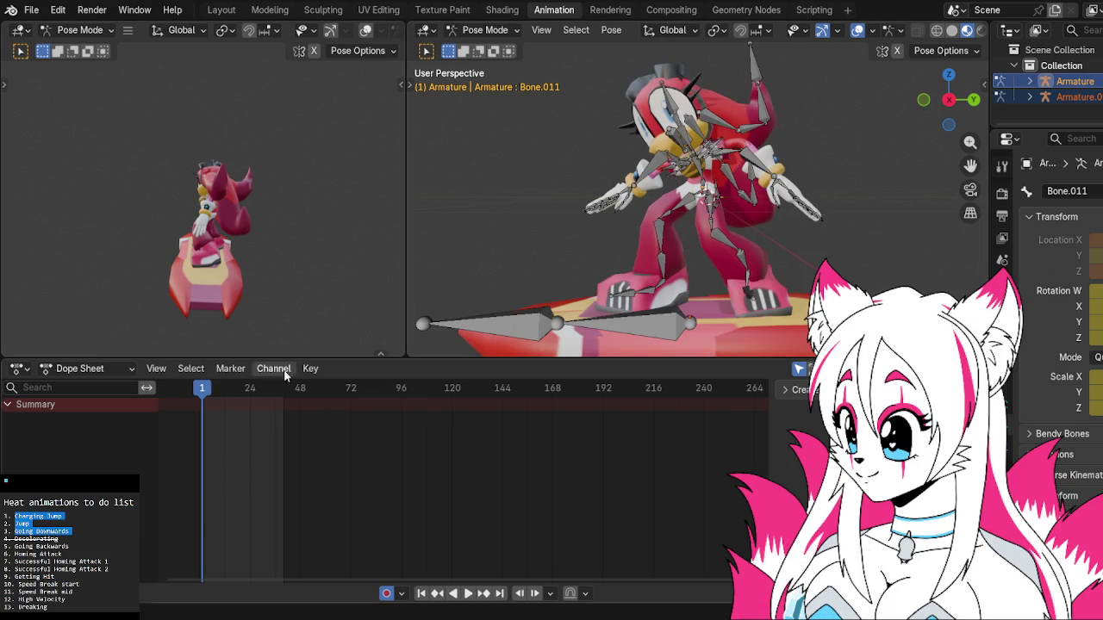
Delete all bones' keyframes at frame 20 and later, returning the playhead to frame 1.
key("a")
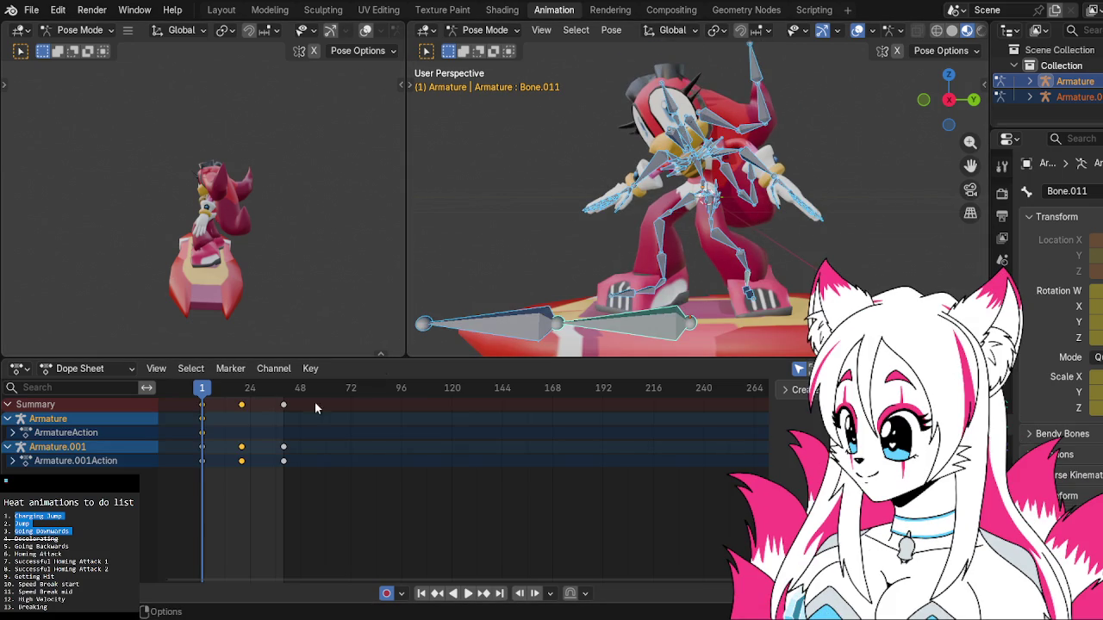
left_click(242, 392)
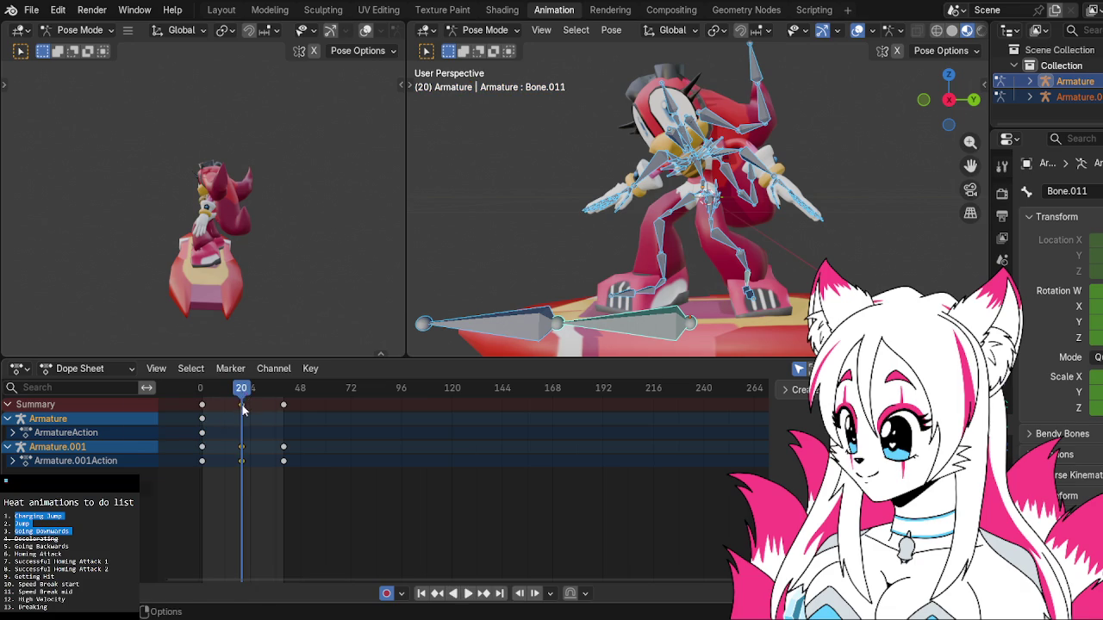
right_click(242, 410)
left_click(211, 555)
right_click(288, 455)
left_click(287, 450)
left_click_drag(206, 389, 203, 390)
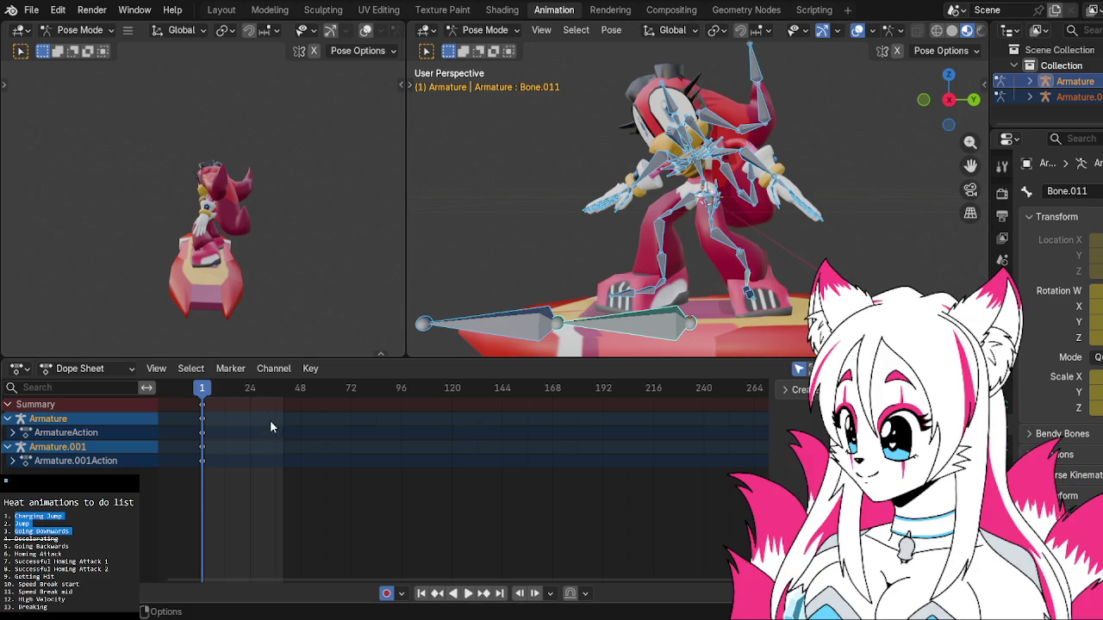
Key the current pose at frame 1 and scrub forward in the timeline.
right_click(671, 224)
left_click(671, 223)
key("space")
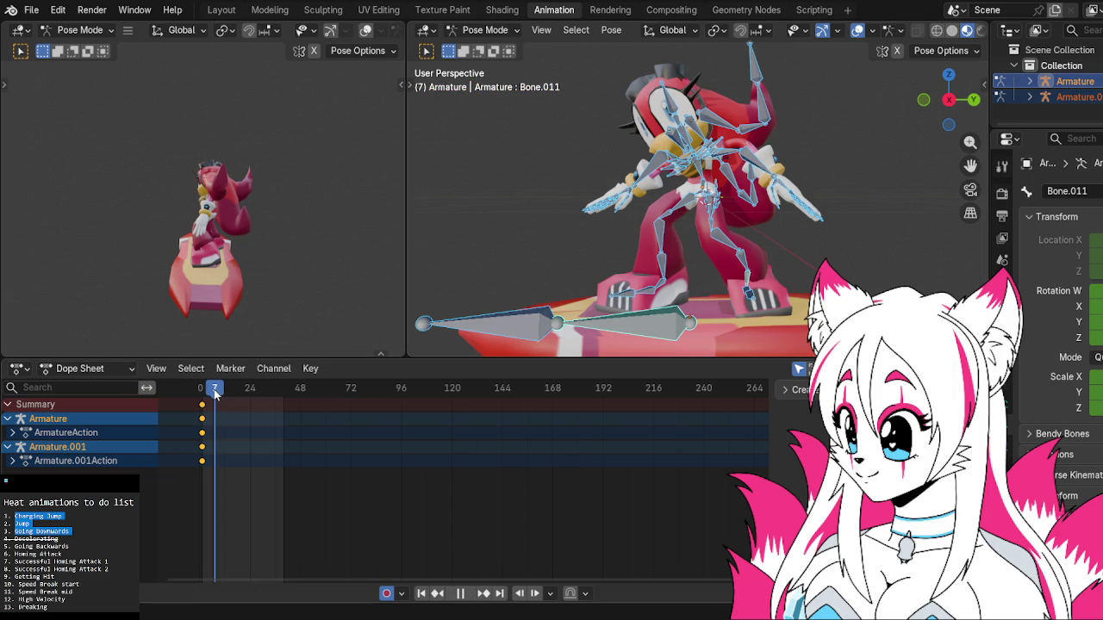
left_click_drag(214, 392, 241, 397)
Insert keyframes for all bones of both armatures at frame 20.
right_click(243, 401)
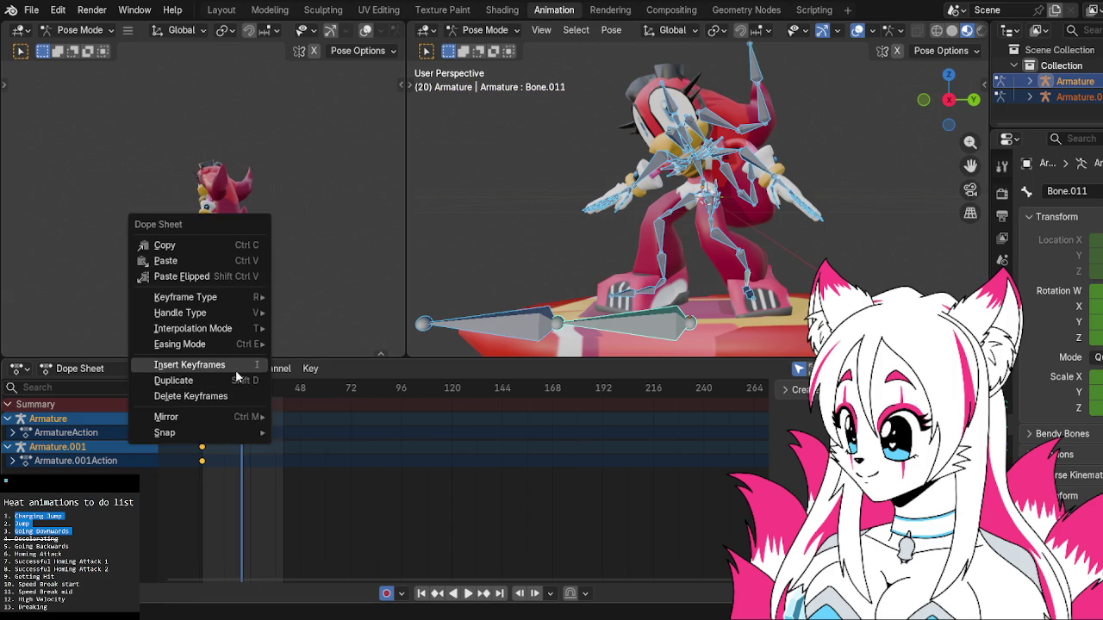
left_click(234, 365)
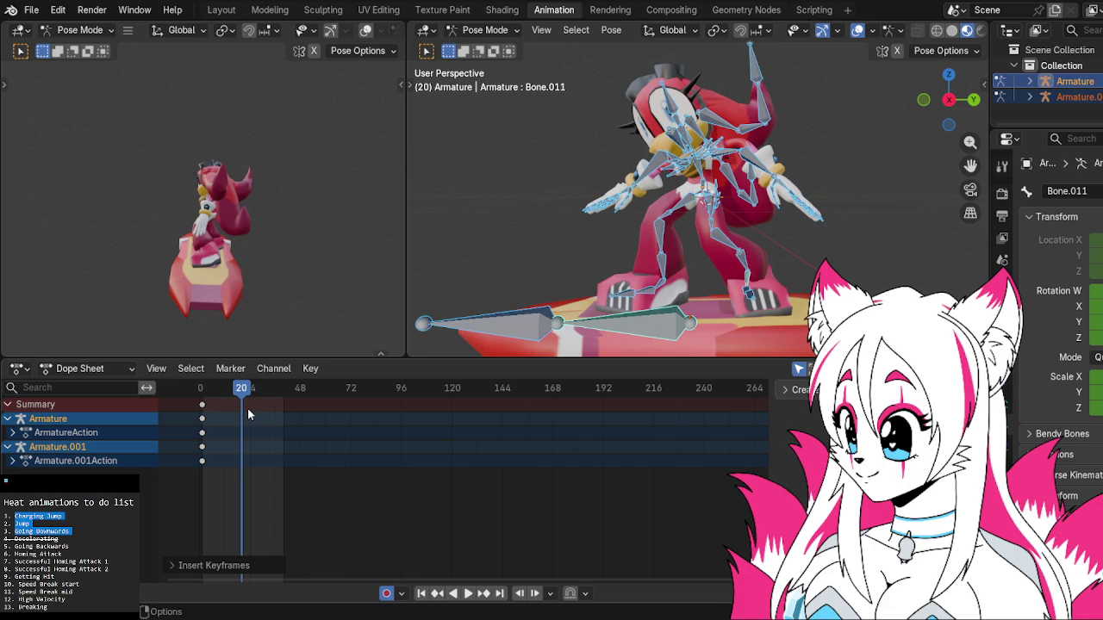
left_click(247, 408)
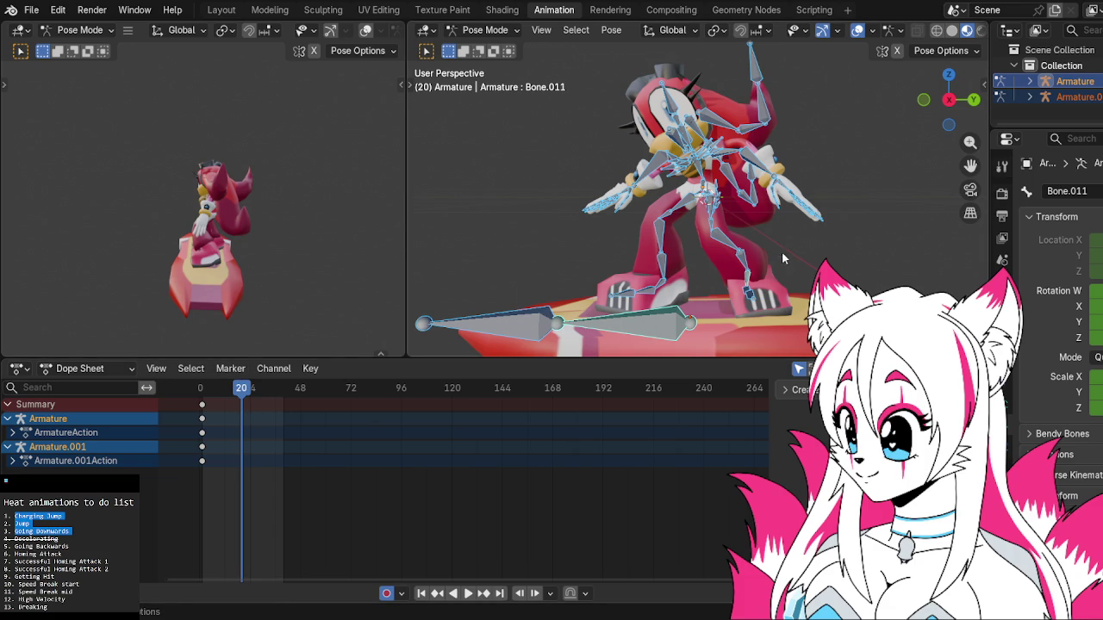
left_click(734, 248)
key("a")
right_click(247, 416)
left_click(247, 416)
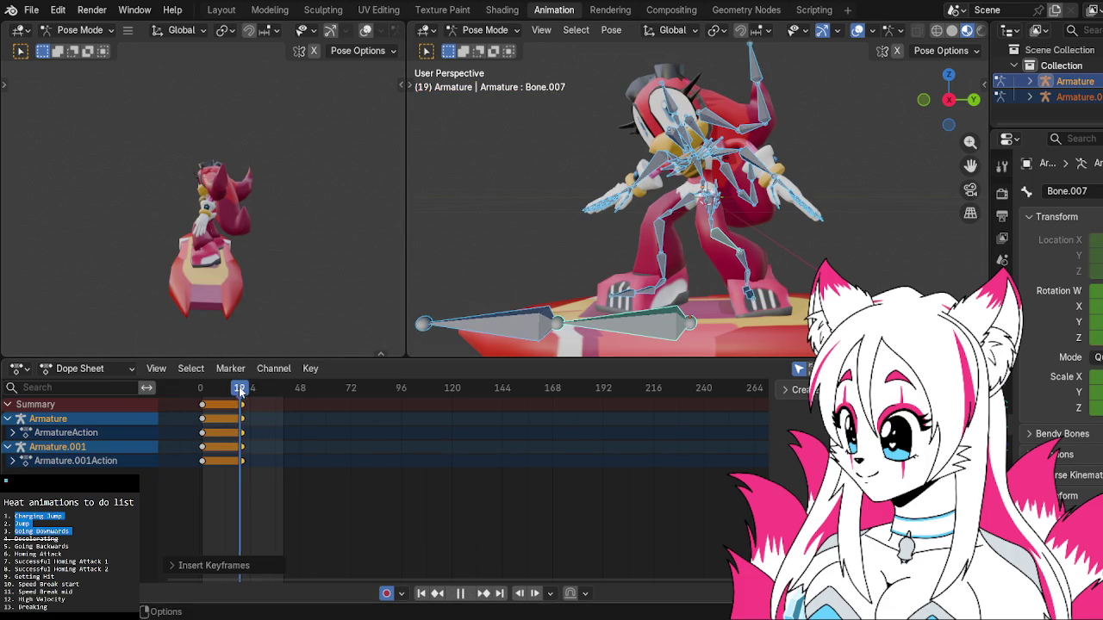
Play the animation forward and in reverse to check the held pose, stopping at frame 1.
left_click_drag(242, 392, 204, 398)
key("space")
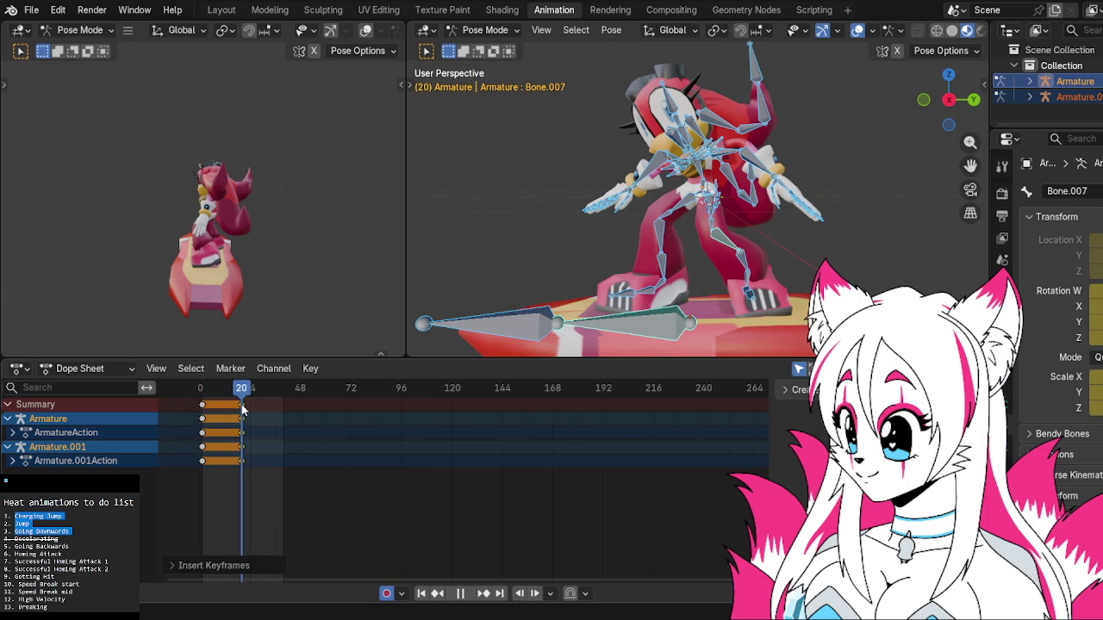
left_click_drag(238, 389, 228, 393)
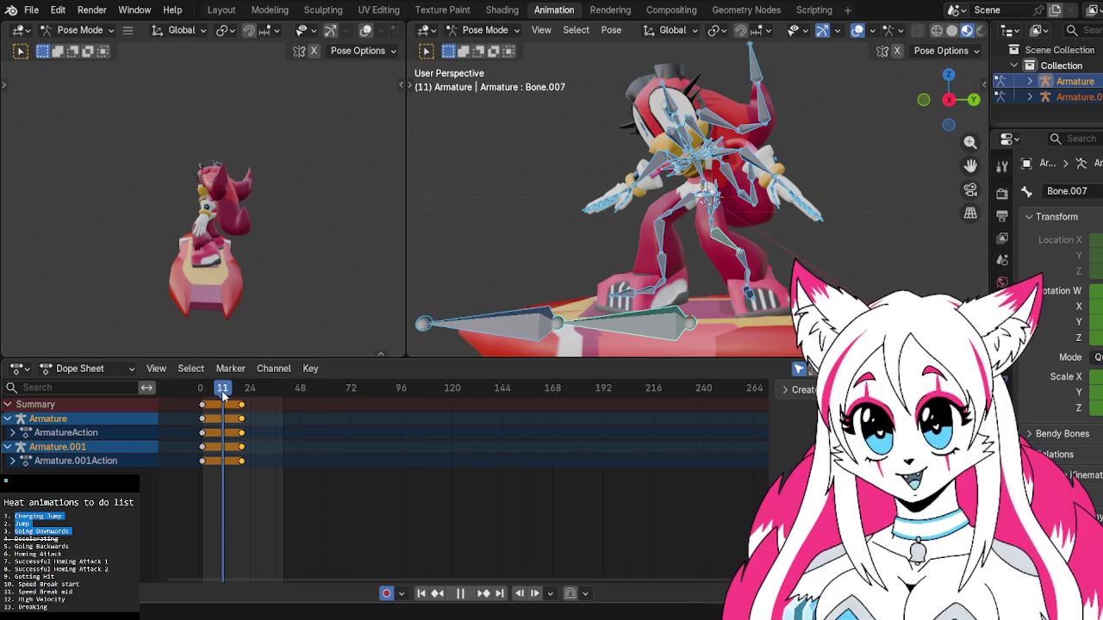
key("space")
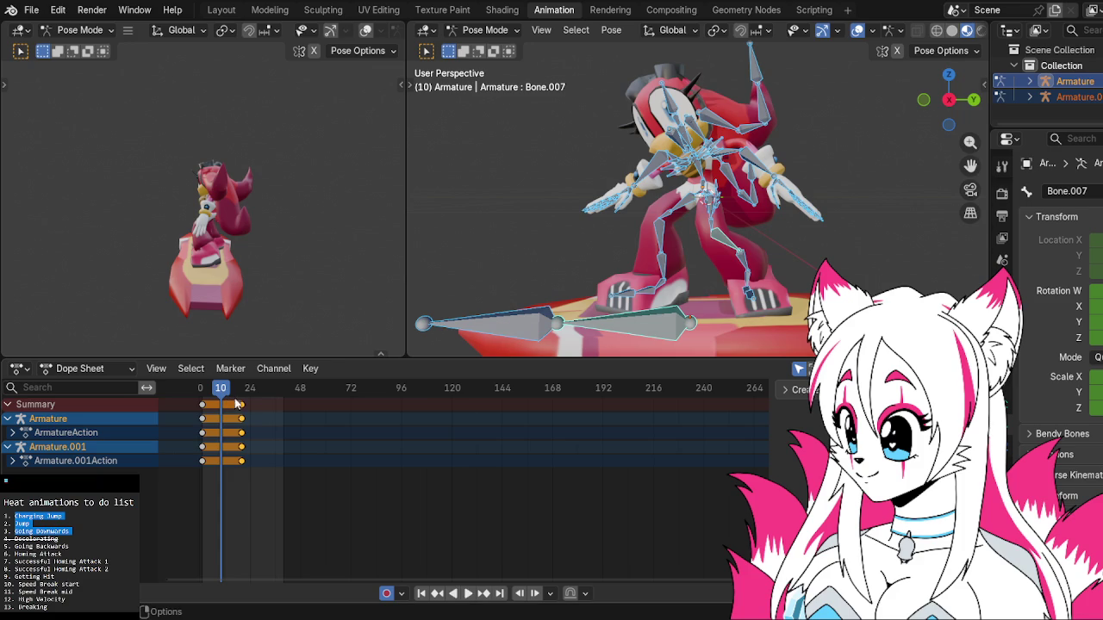
key("ctrl+shift+space")
key("space")
scroll(655, 274, "up", 5)
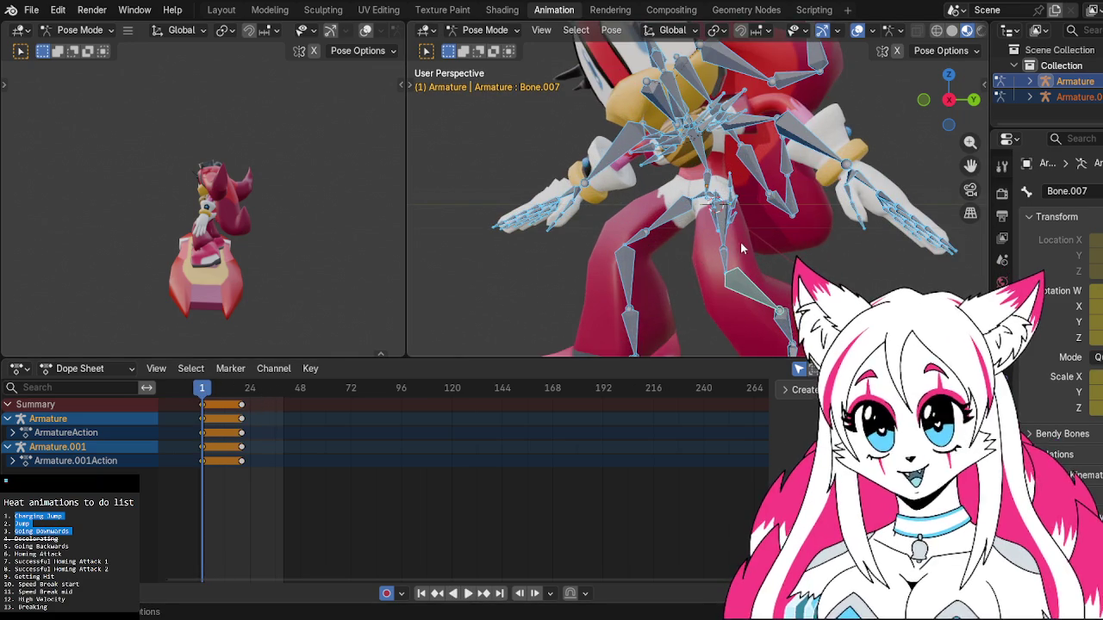
In right orthographic view, curl a hand bone plus finger bones Bone.057 and Bone.058.
mouse_move(837, 242)
middle_mouse_down("shift")
mouse_move(565, 302)
mouse_move(721, 257)
middle_mouse_up("shift")
left_click(926, 103)
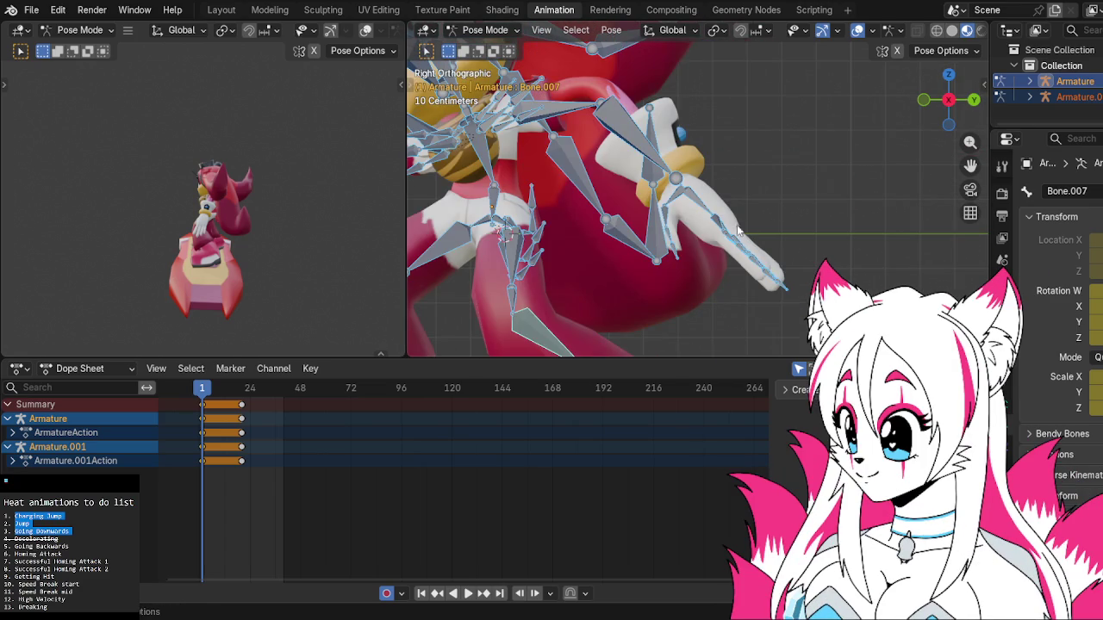
left_click(722, 244)
key("r")
left_click(741, 250)
left_click(722, 258)
key("r")
left_click(712, 257)
left_click(692, 252)
key("r")
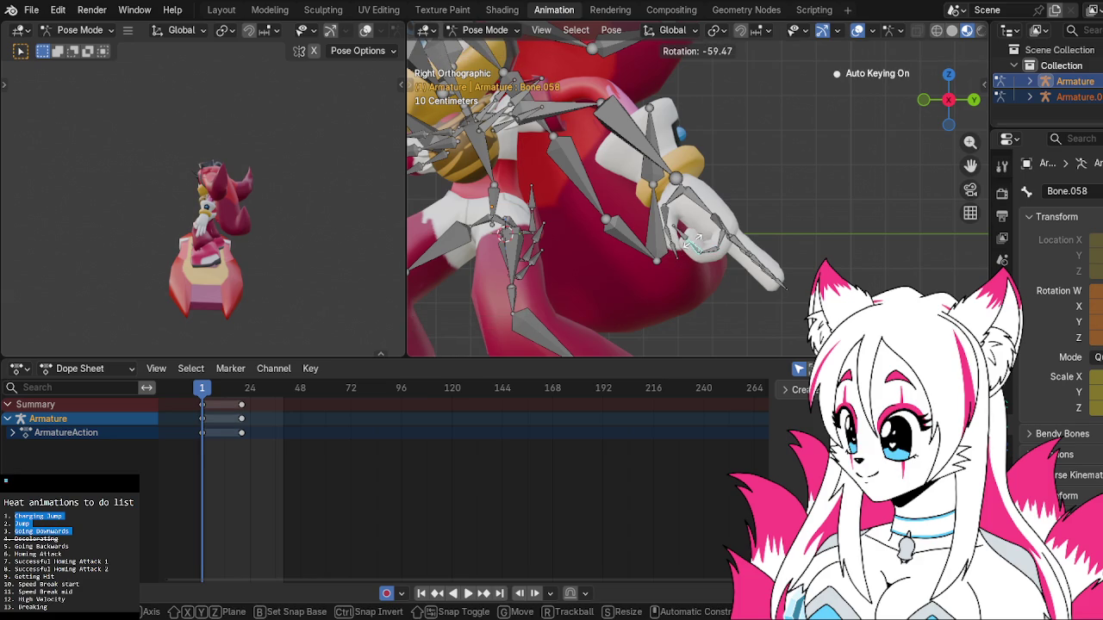
left_click(697, 239)
Curl finger bones Bone.047, Bone.048 and Bone.049 inward.
left_click(710, 247)
key("r")
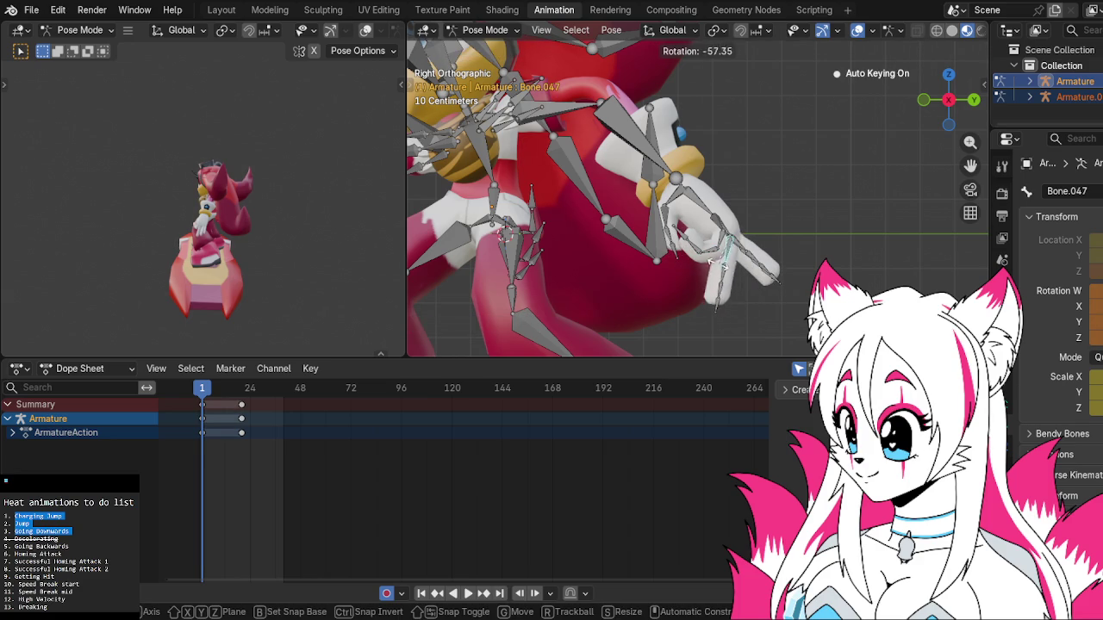
left_click(717, 262)
left_click(705, 256)
key("r")
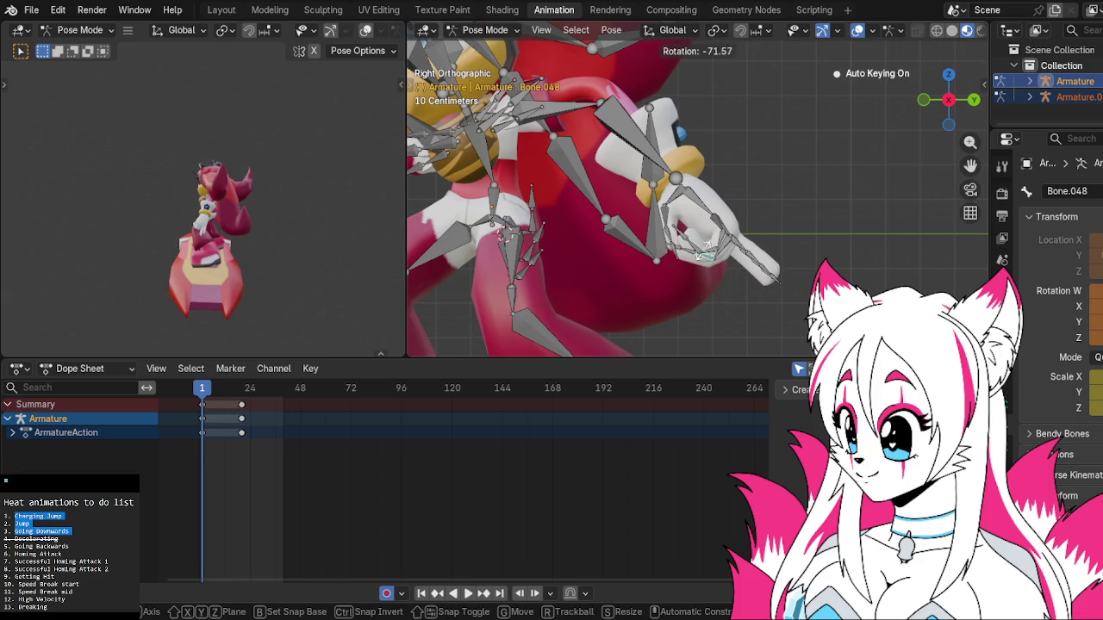
left_click(704, 251)
left_click(696, 254)
key("r")
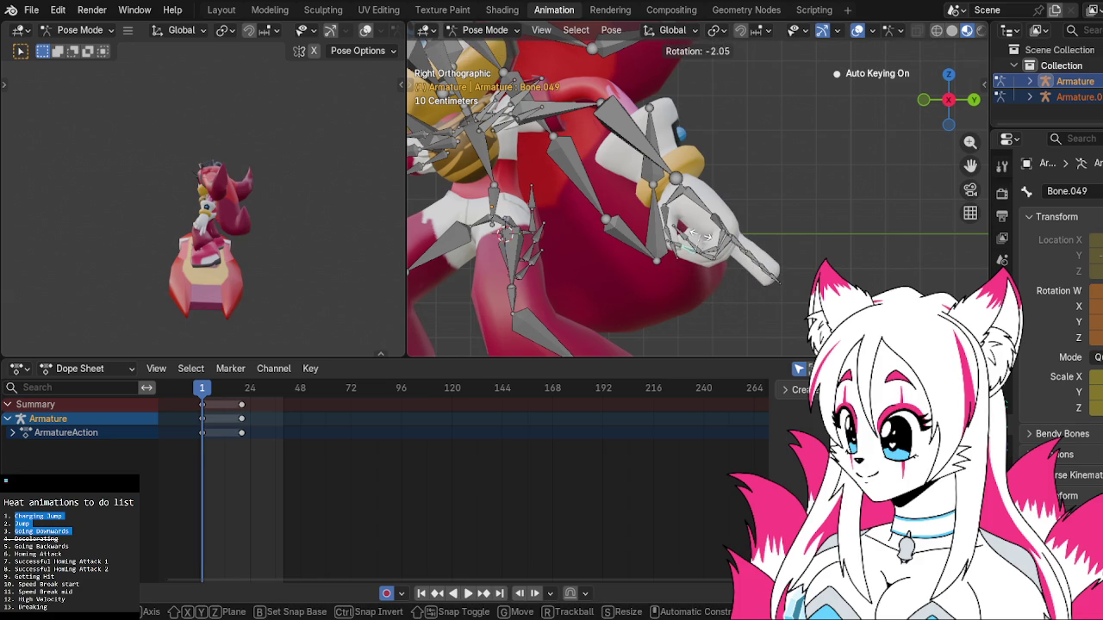
left_click(722, 233)
Curl finger bones Bone.050 through Bone.053 inward.
left_click(741, 255)
key("r")
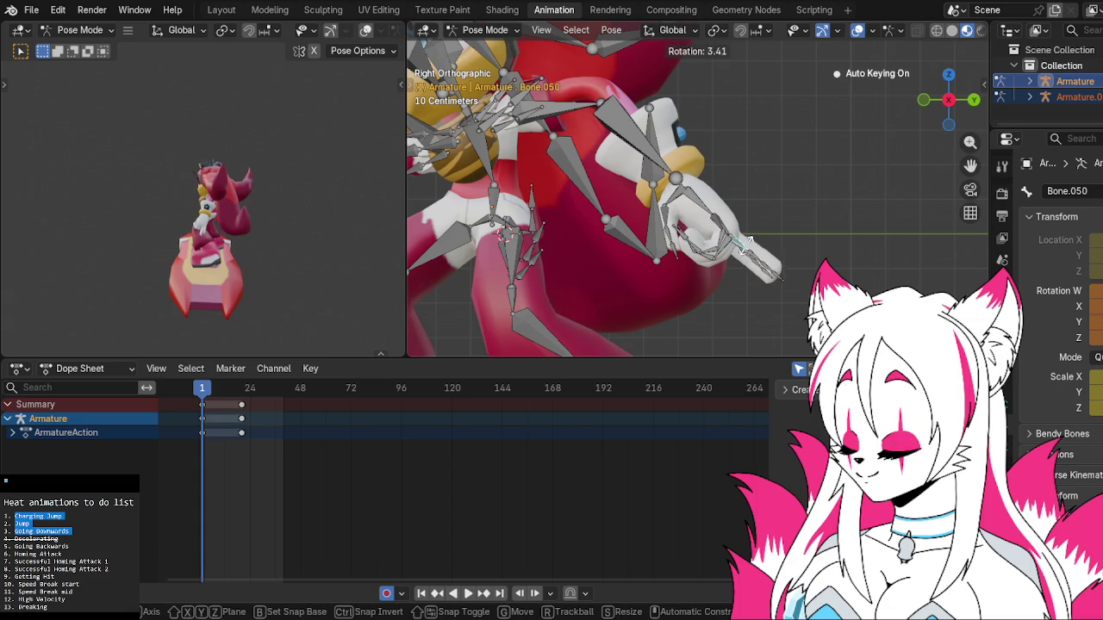
left_click(722, 267)
left_click(708, 267)
key("r")
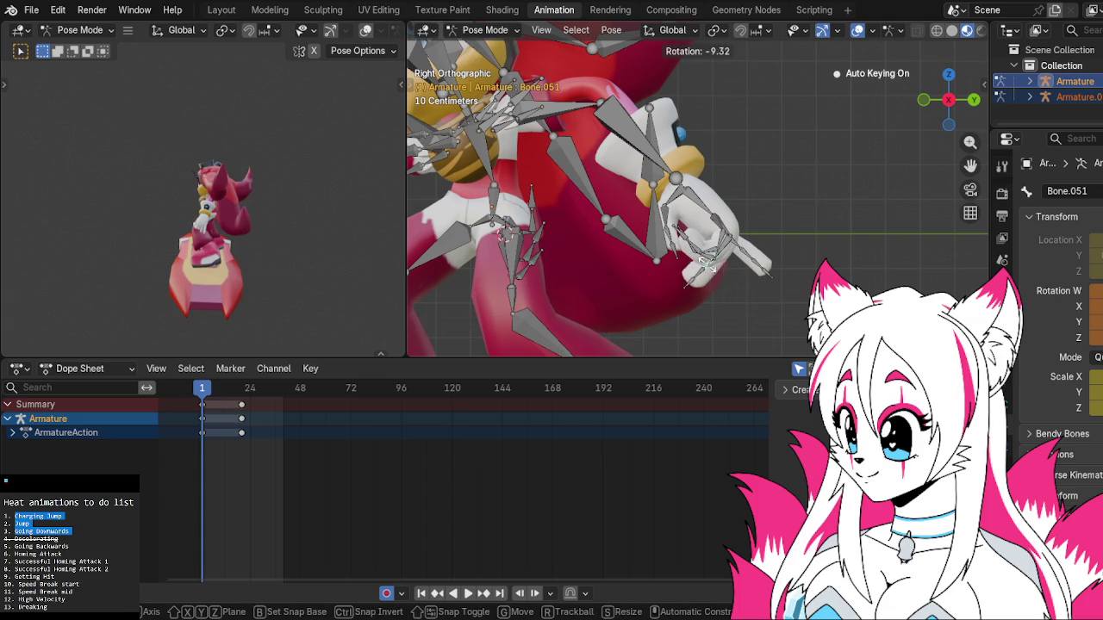
left_click(702, 250)
left_click(694, 258)
key("r")
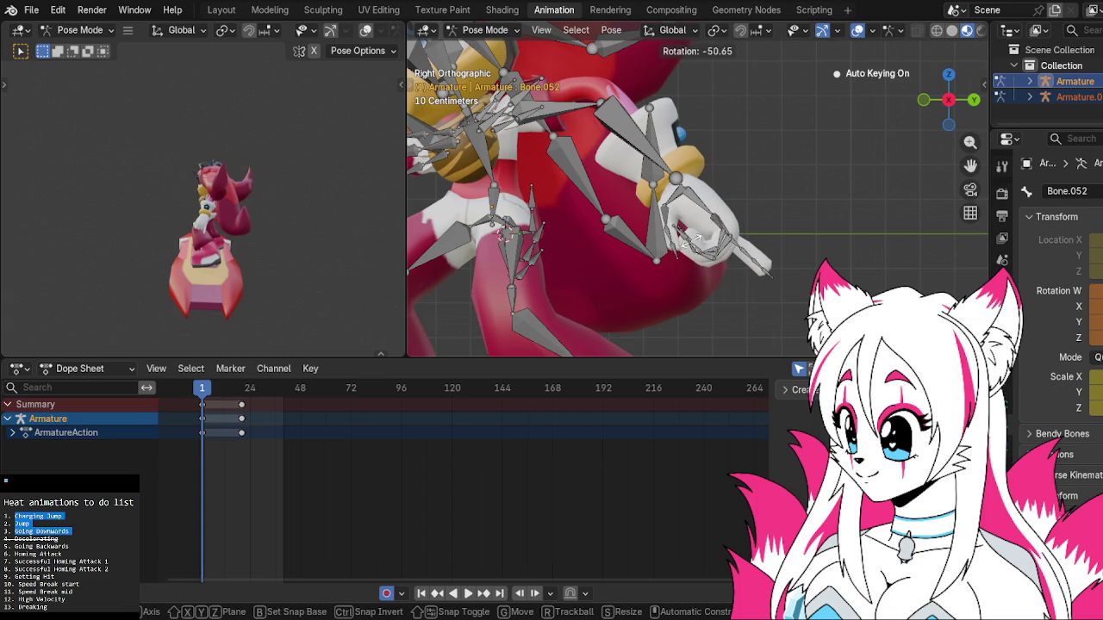
left_click(696, 248)
left_click(737, 249)
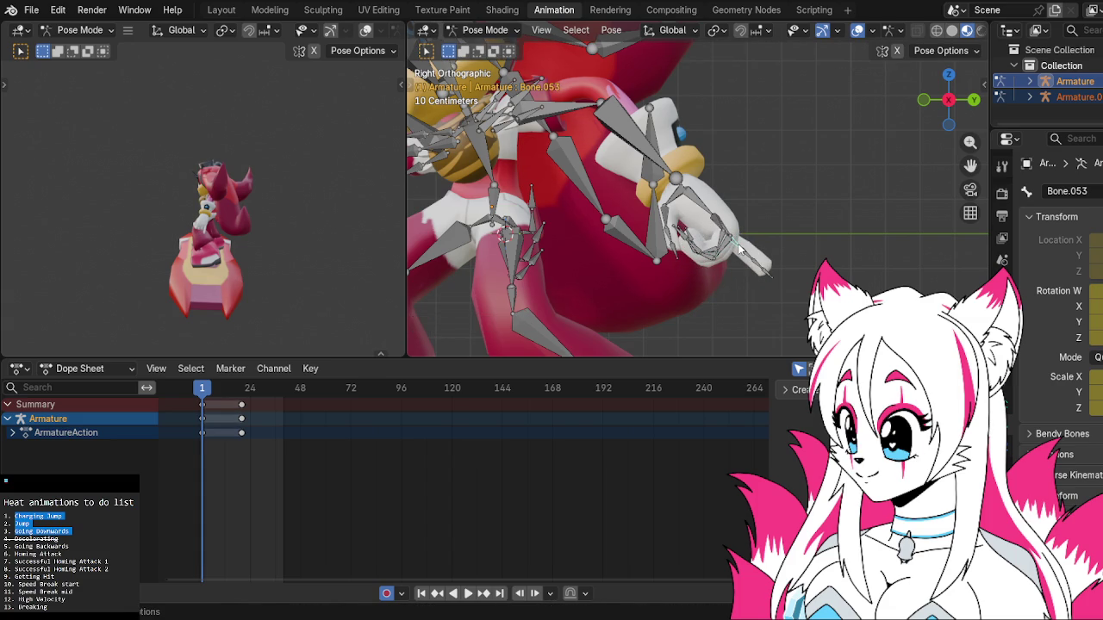
key("r")
left_click(726, 253)
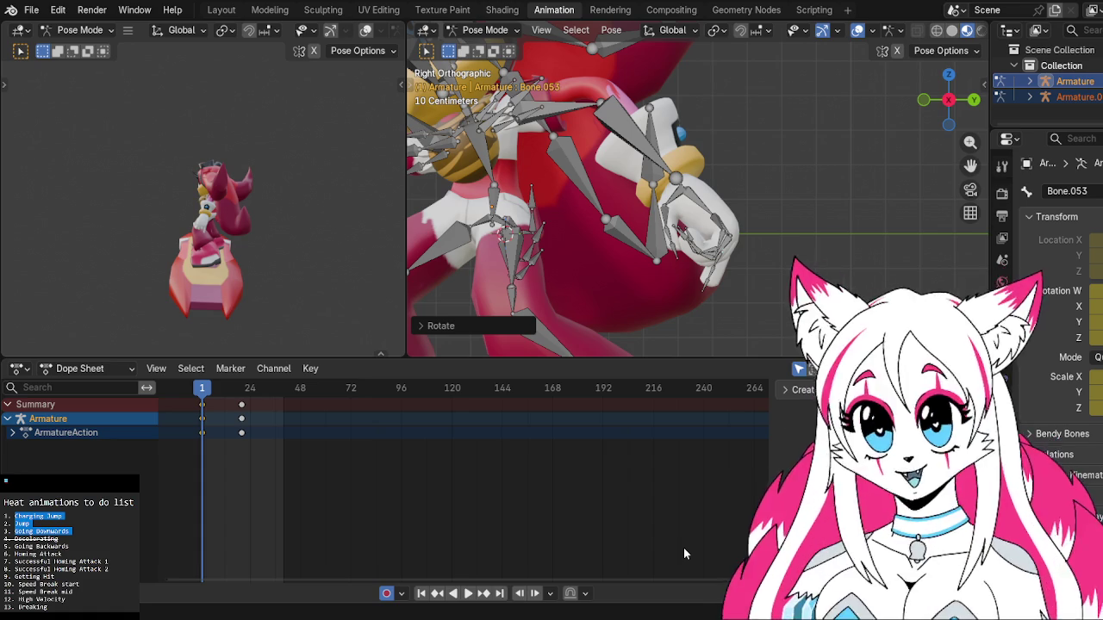
Curl finger bones Bone.054 and Bone.055 inward.
left_click(718, 261)
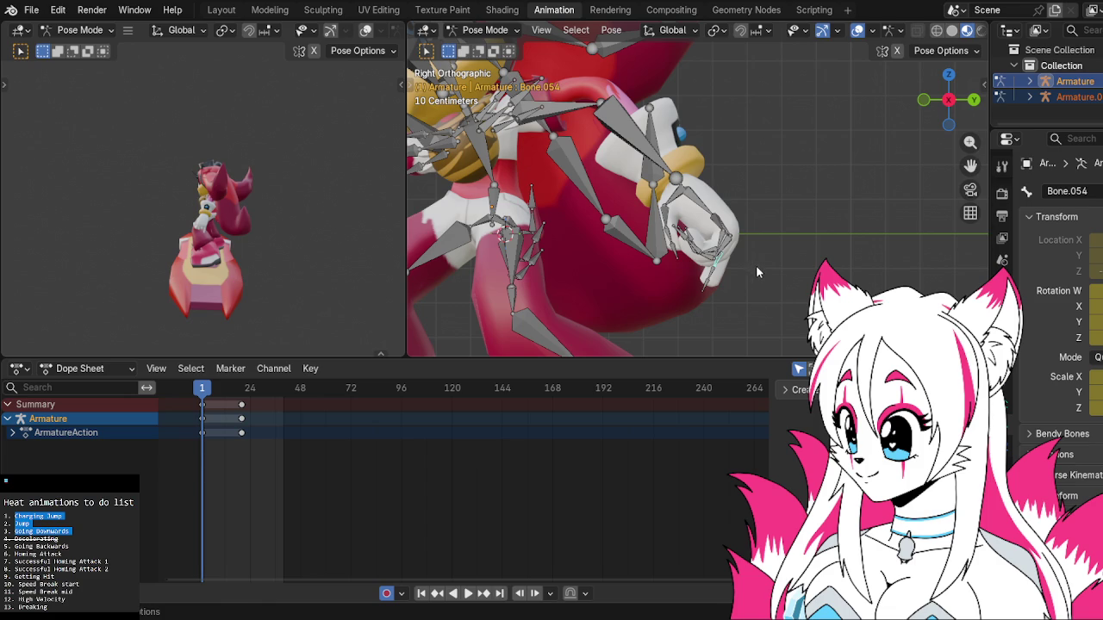
key("r")
left_click(748, 287)
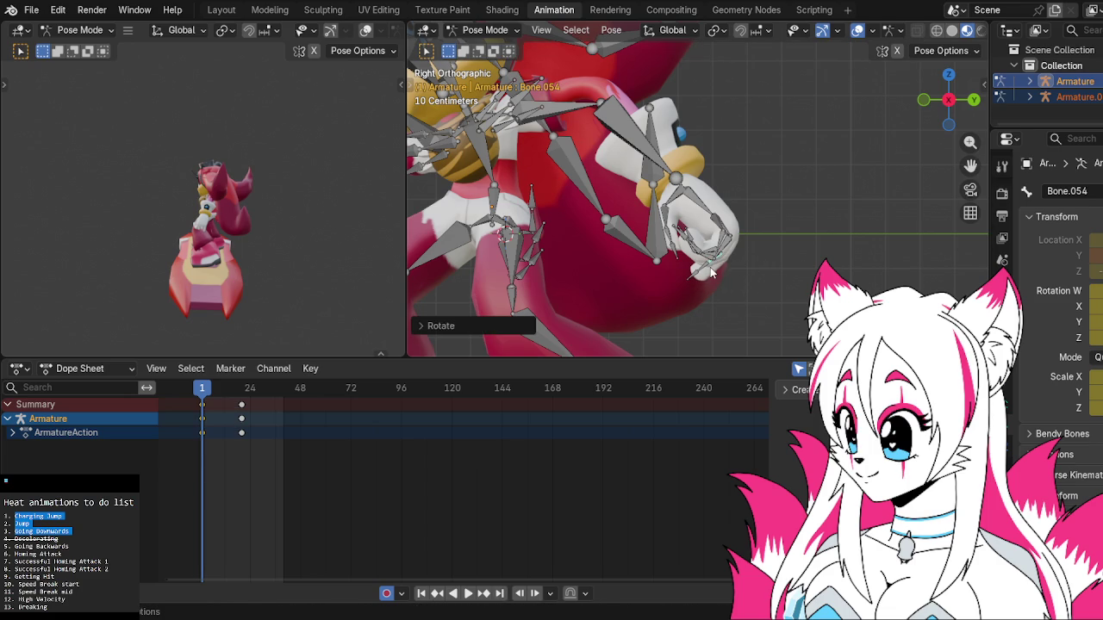
left_click(710, 271)
key("r")
left_click(703, 268)
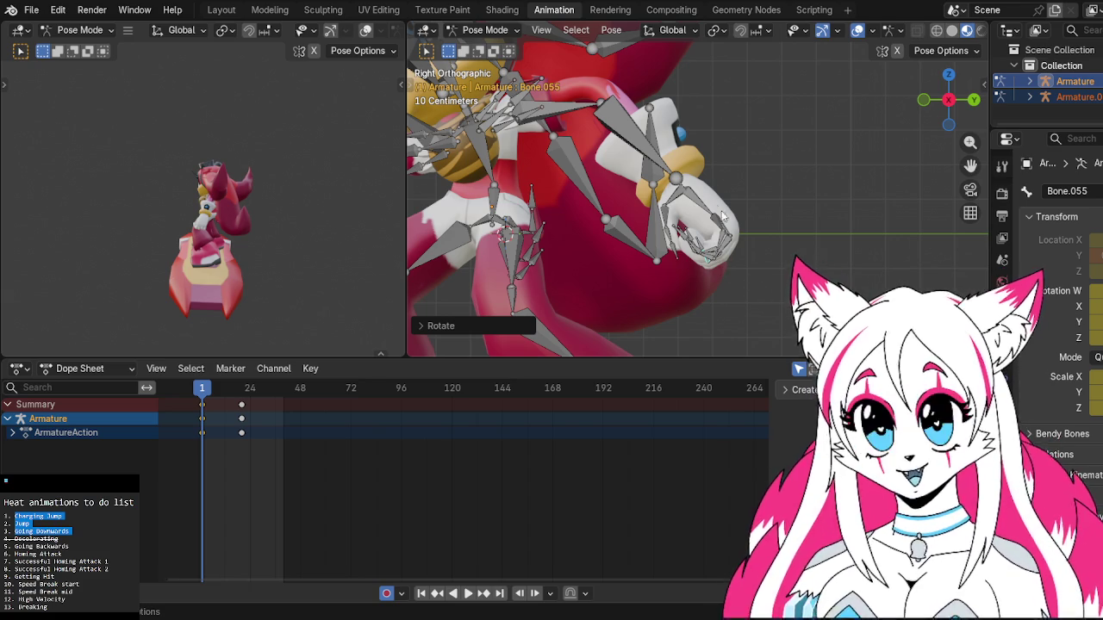
Shrink hand bone Bone.040 slightly and rotate it.
left_click(675, 202)
key("s")
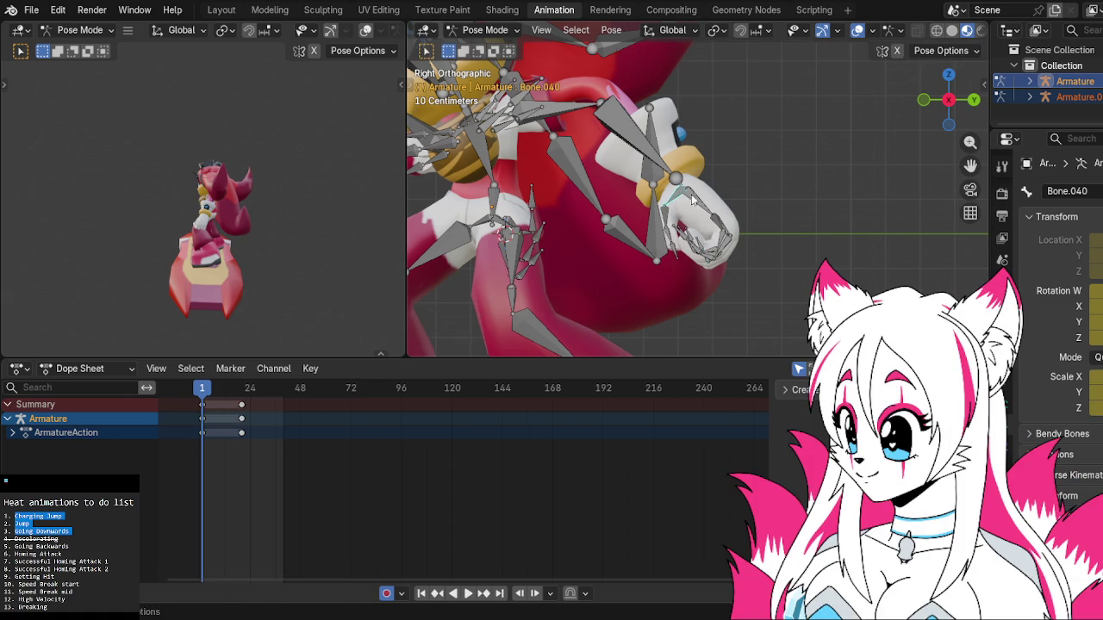
left_click(704, 193)
key("r")
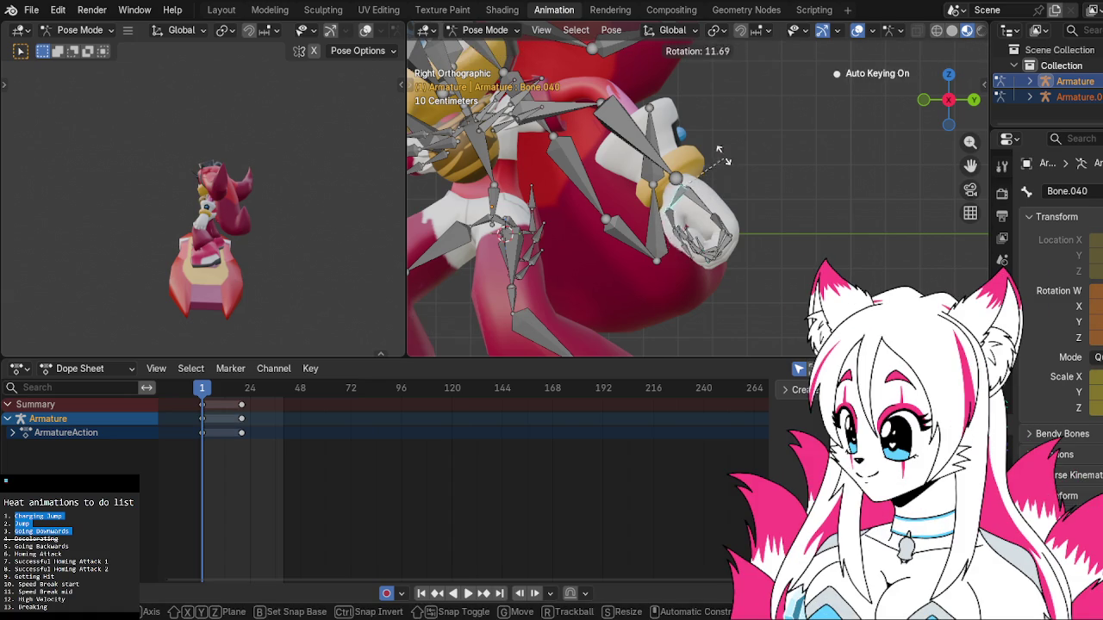
left_click(762, 245)
In back orthographic view, bend two more finger bones, one locked to global Z.
mouse_move(762, 246)
middle_mouse_down()
mouse_move(773, 256)
mouse_move(665, 270)
middle_mouse_up()
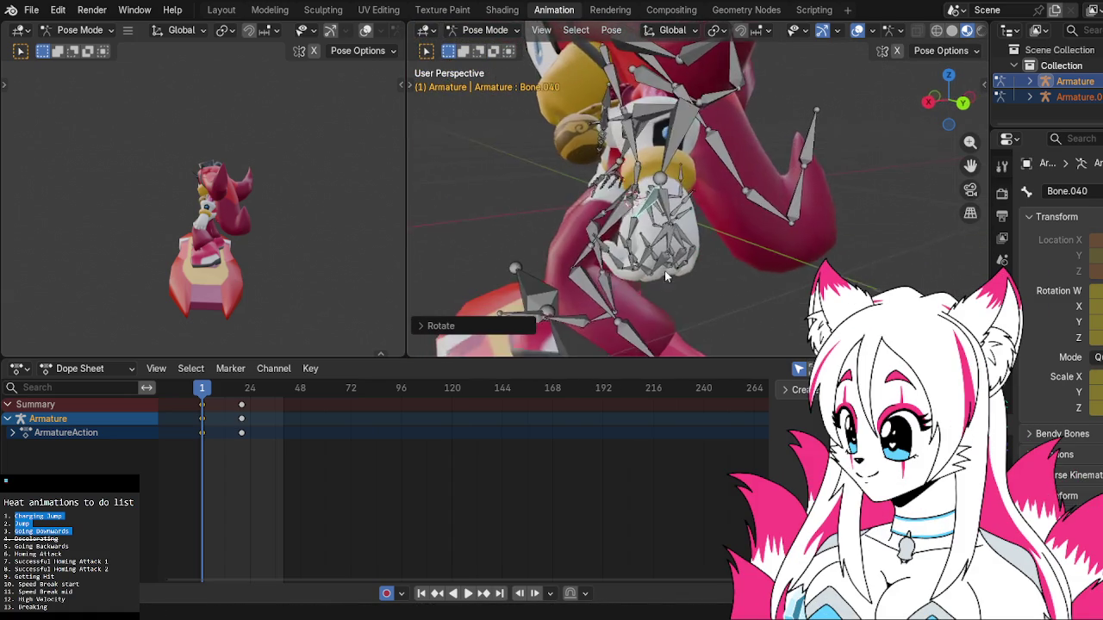
left_click(958, 102)
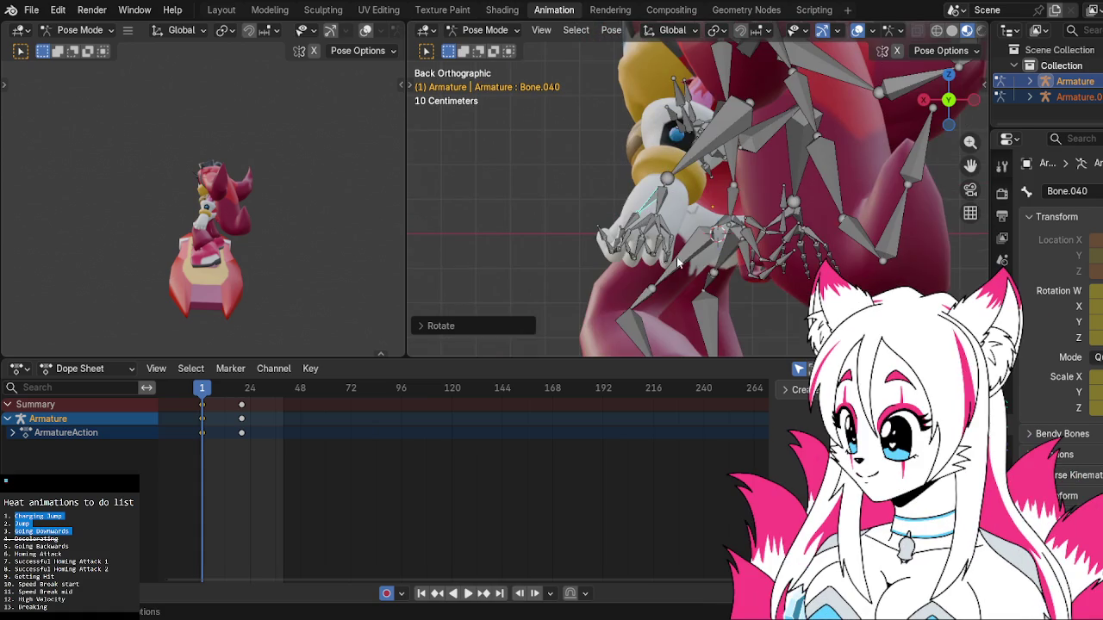
left_click(627, 248)
key("r")
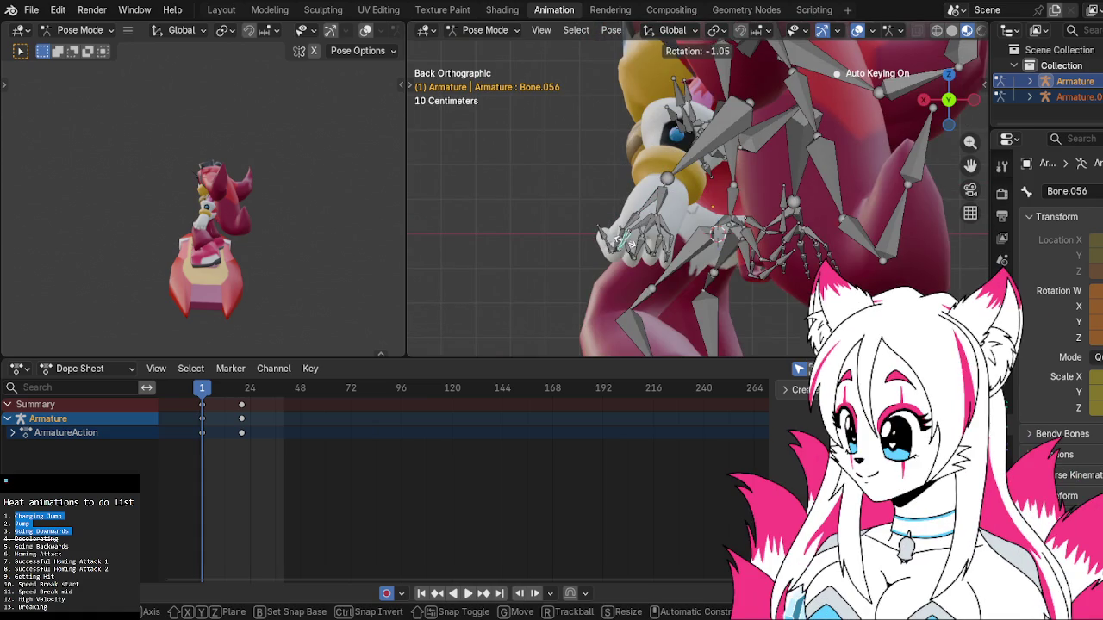
left_click(616, 241)
left_click(626, 251)
key("r")
key("z")
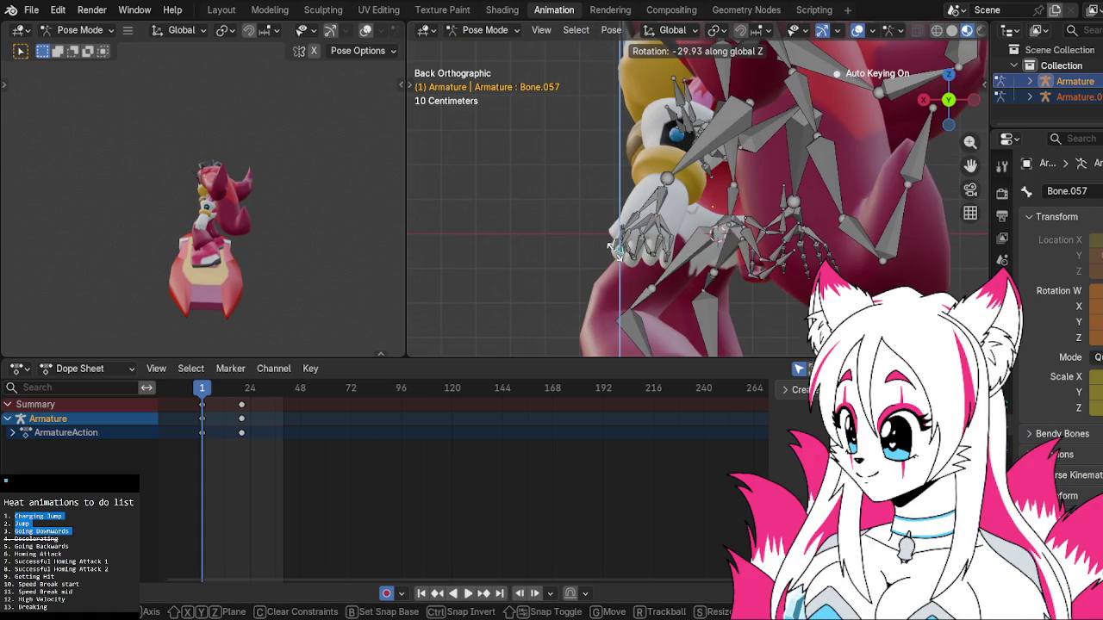
left_click(613, 248)
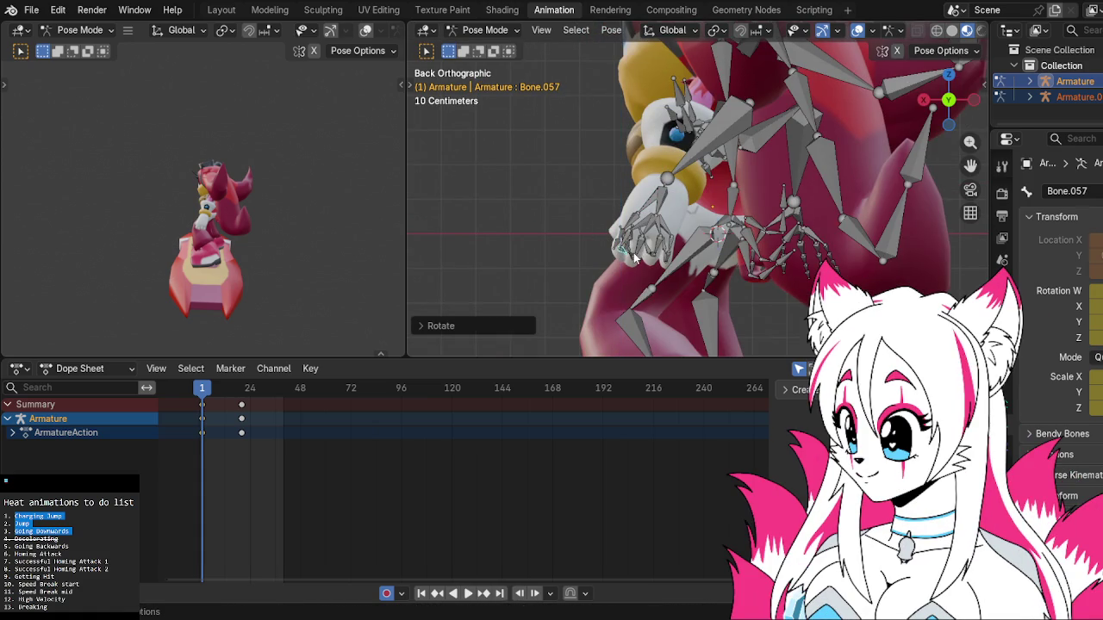
Bend three further finger bones, briefly previewing rendered shading.
left_click(632, 257)
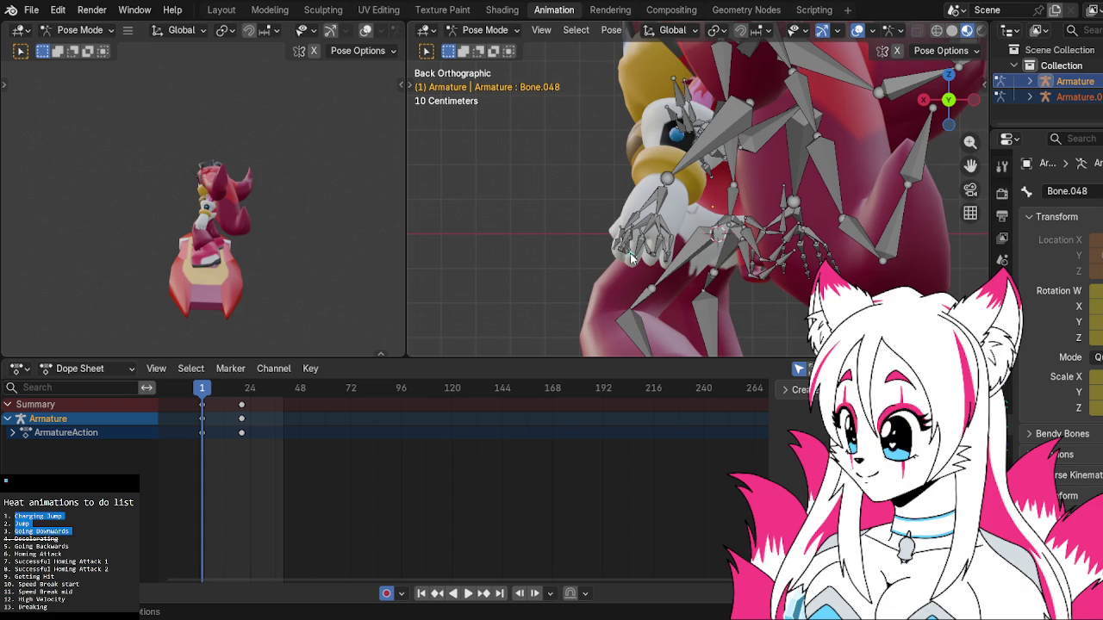
key("z")
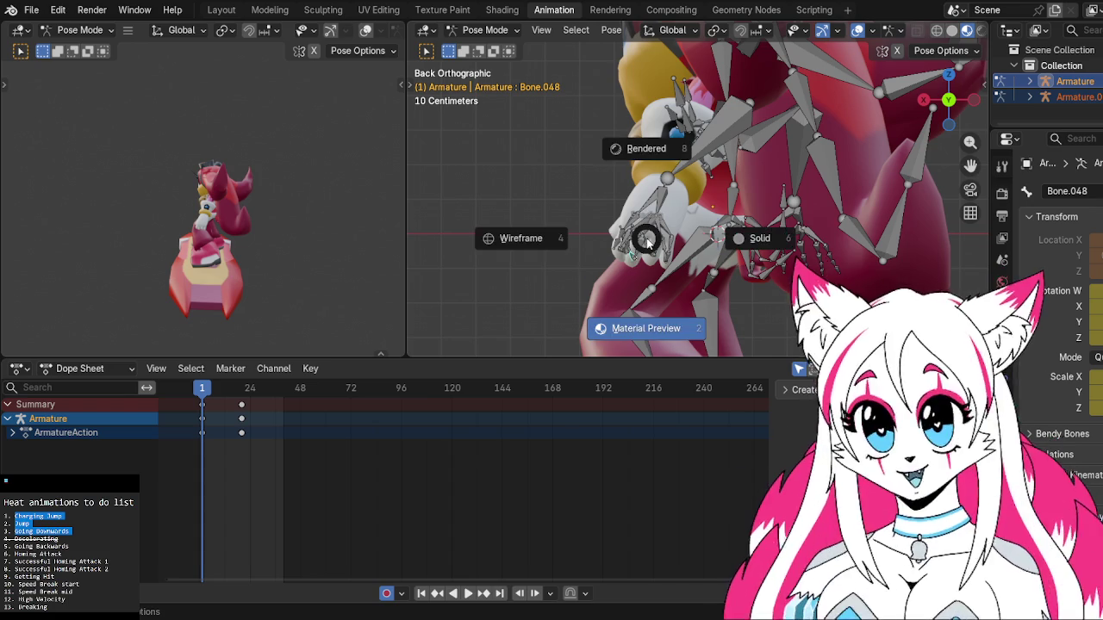
left_click(646, 219)
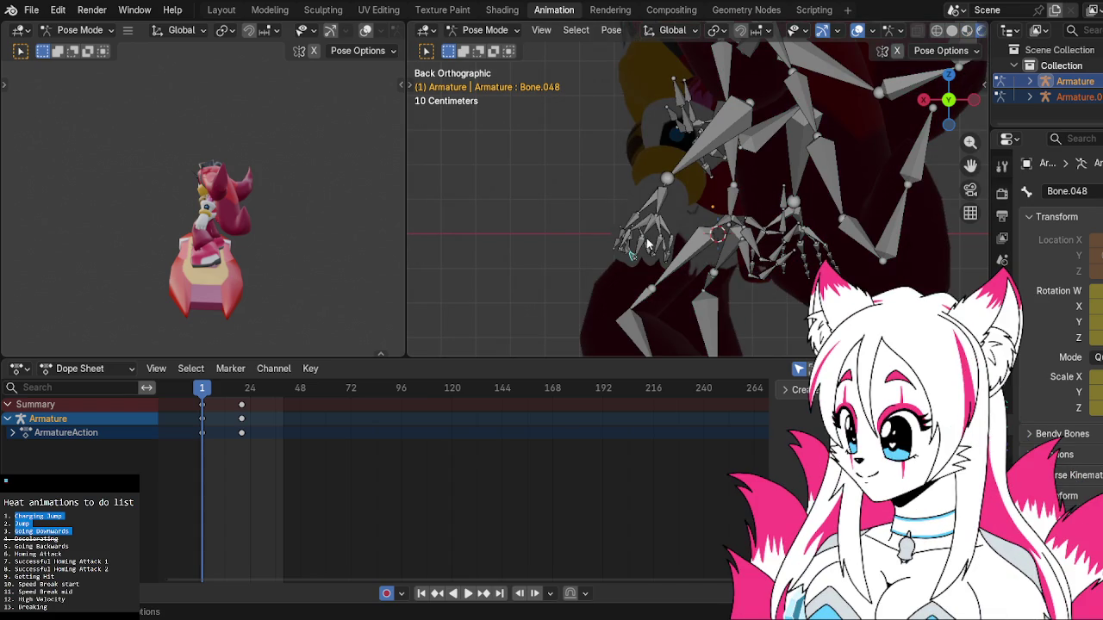
left_click(966, 30)
key("r")
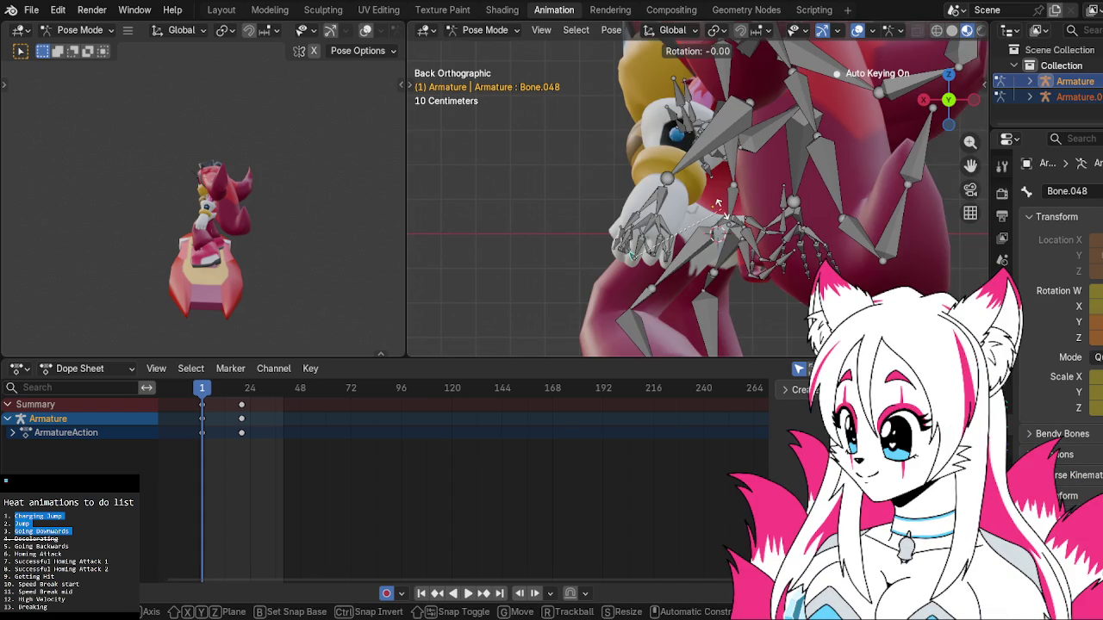
left_click(703, 250)
left_click(652, 257)
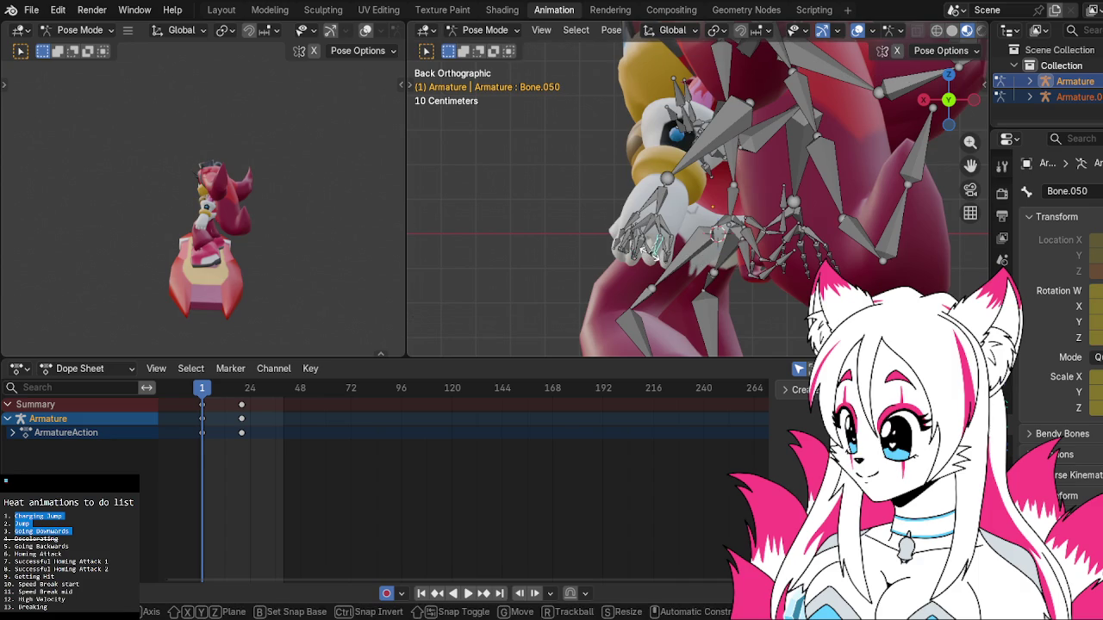
key("r")
left_click(653, 251)
left_click(657, 256)
key("r")
left_click(664, 261)
Bend the first finger bones at frame 1 from angled and rear views, then clear the selection.
middle_click_drag(664, 261, 797, 251)
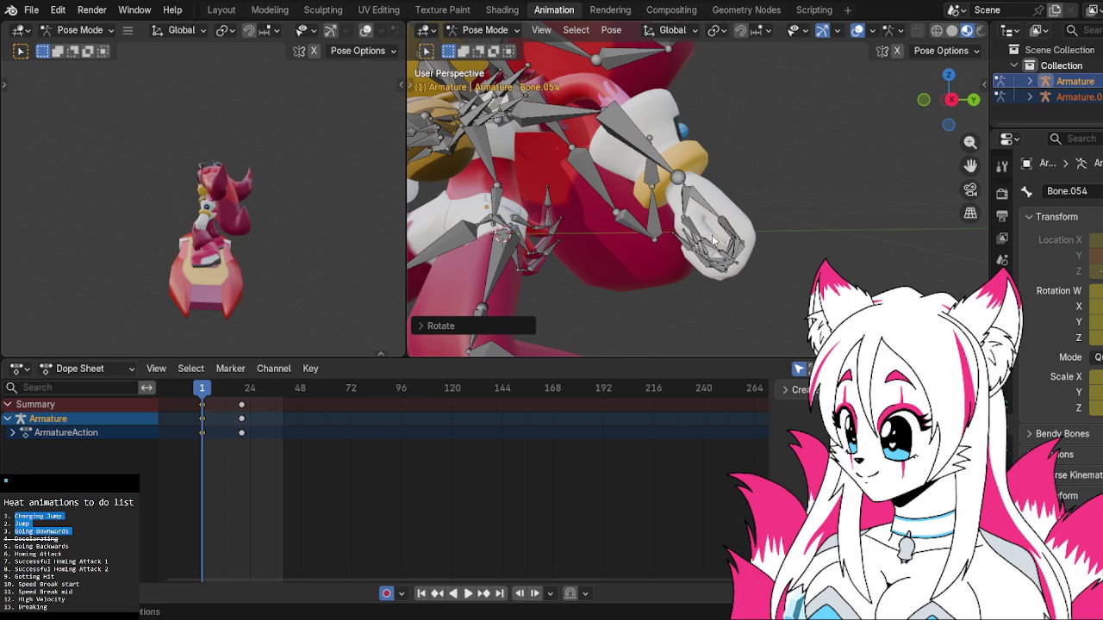
key("r")
left_click(684, 239)
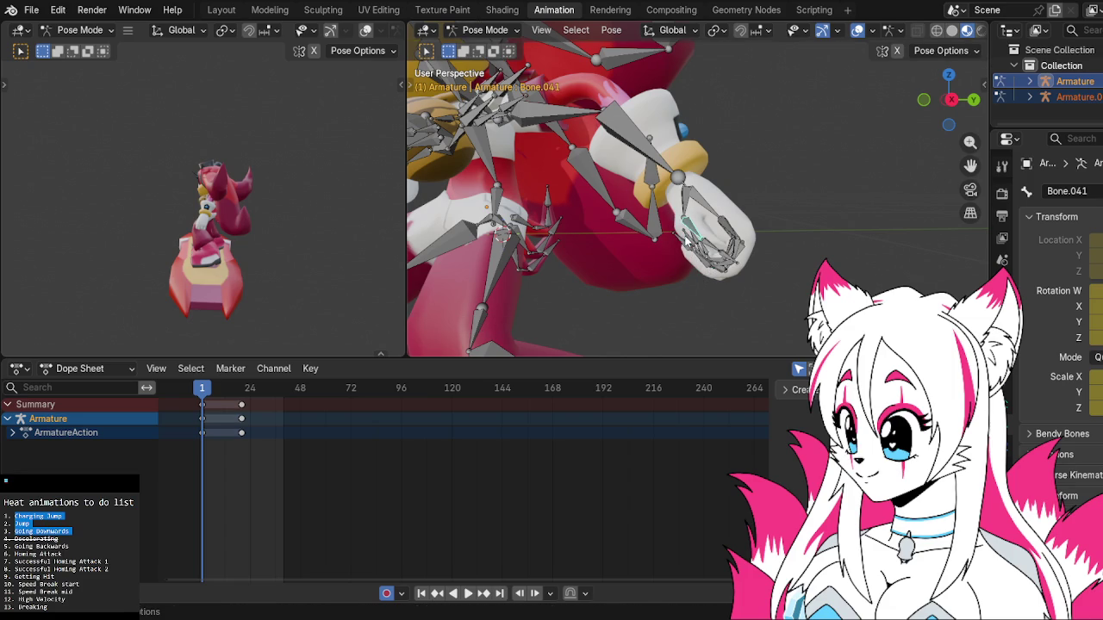
left_click(972, 101)
key("r")
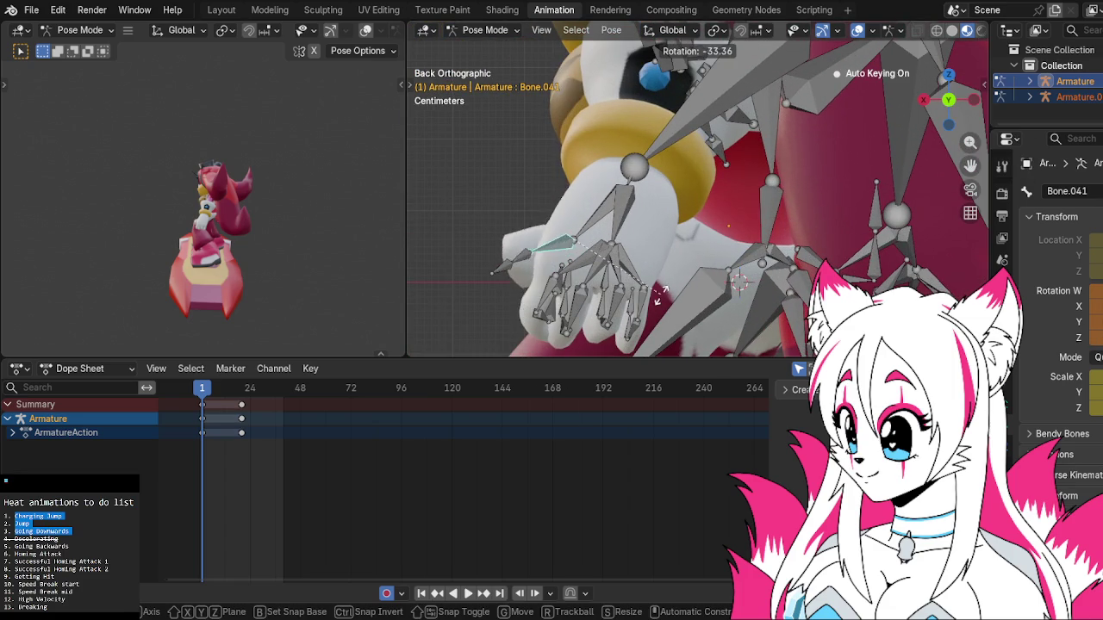
left_click(609, 206)
mouse_move(612, 215)
middle_mouse_down()
mouse_move(896, 176)
mouse_move(746, 236)
middle_mouse_up()
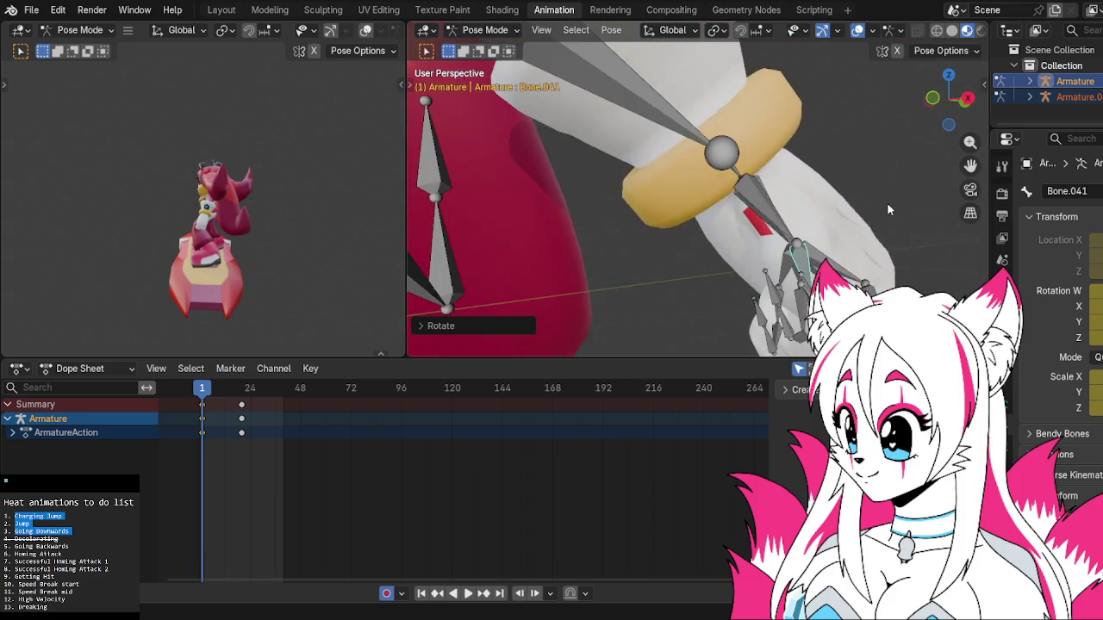
left_click(701, 234)
Rotate the bone beside the wrist twice, discarding one cancelled turn.
left_click(728, 216)
key("r")
right_click(760, 264)
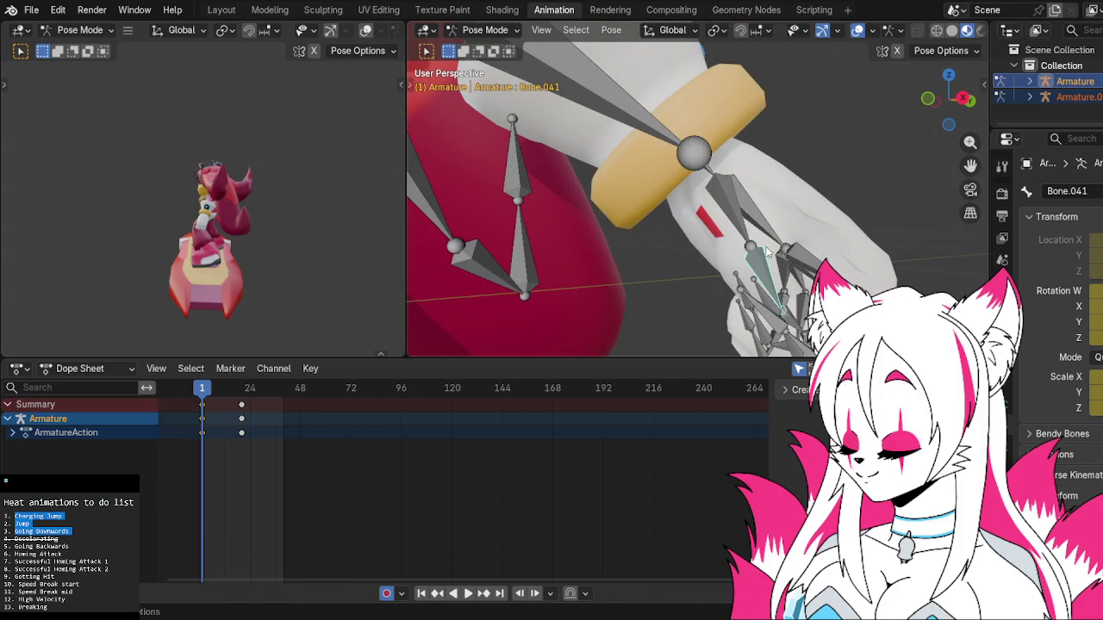
key("r")
left_click(801, 230)
mouse_move(807, 231)
middle_mouse_down()
mouse_move(701, 245)
mouse_move(750, 274)
middle_mouse_up()
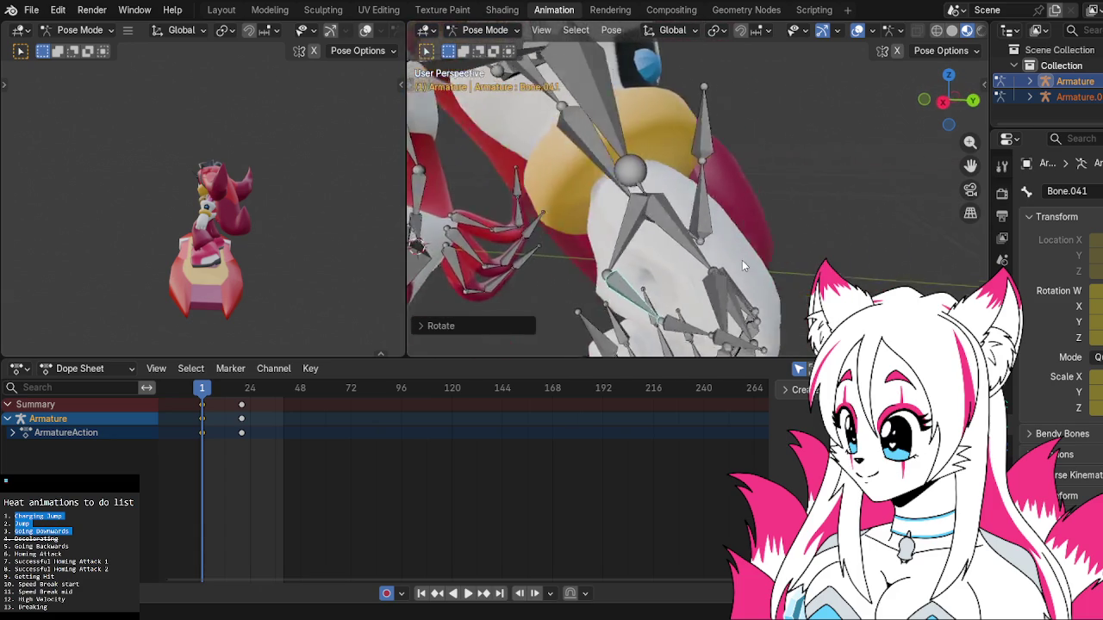
key("r")
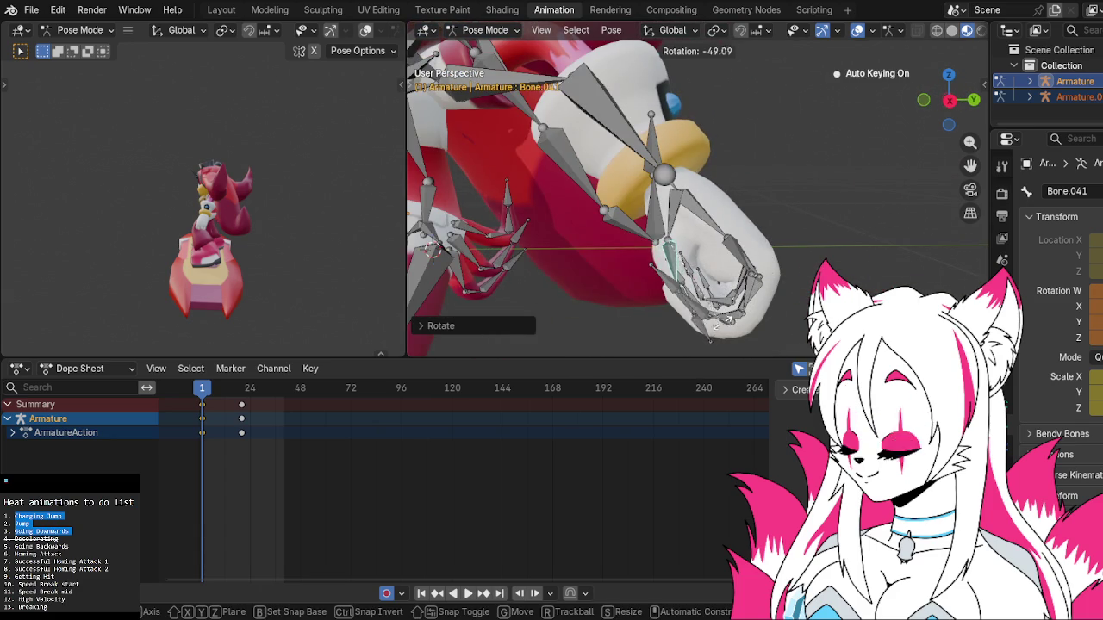
left_click(676, 339)
Curl another finger bone and then Bone.041 inward.
left_click(652, 293)
key("r")
left_click(652, 293)
mouse_move(652, 293)
middle_mouse_down()
mouse_move(776, 252)
mouse_move(674, 211)
middle_mouse_up()
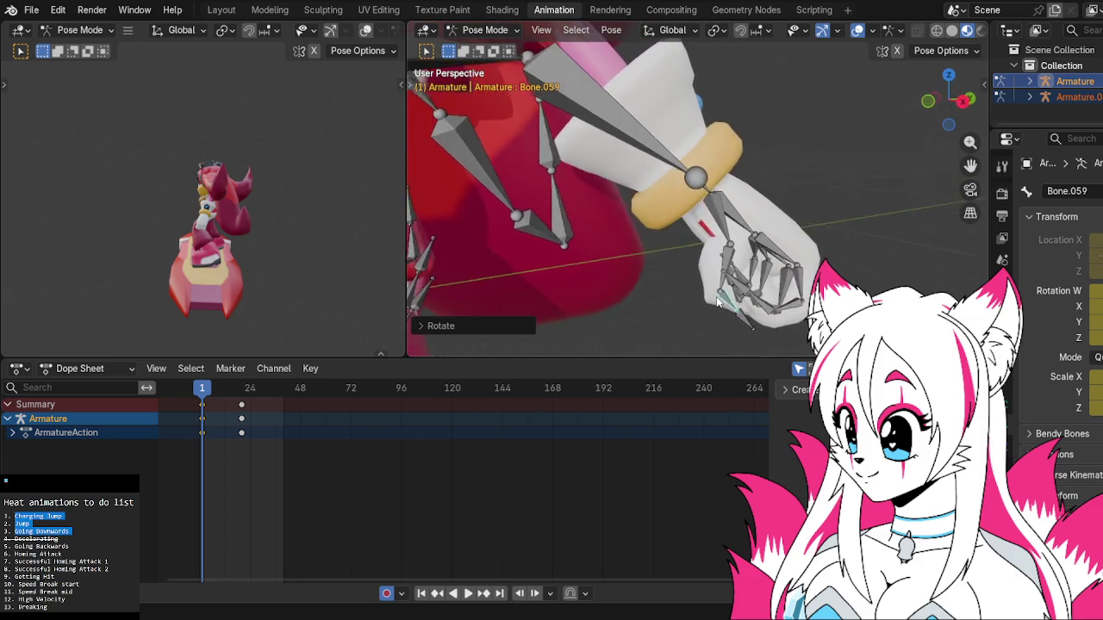
left_click(681, 210)
key("r")
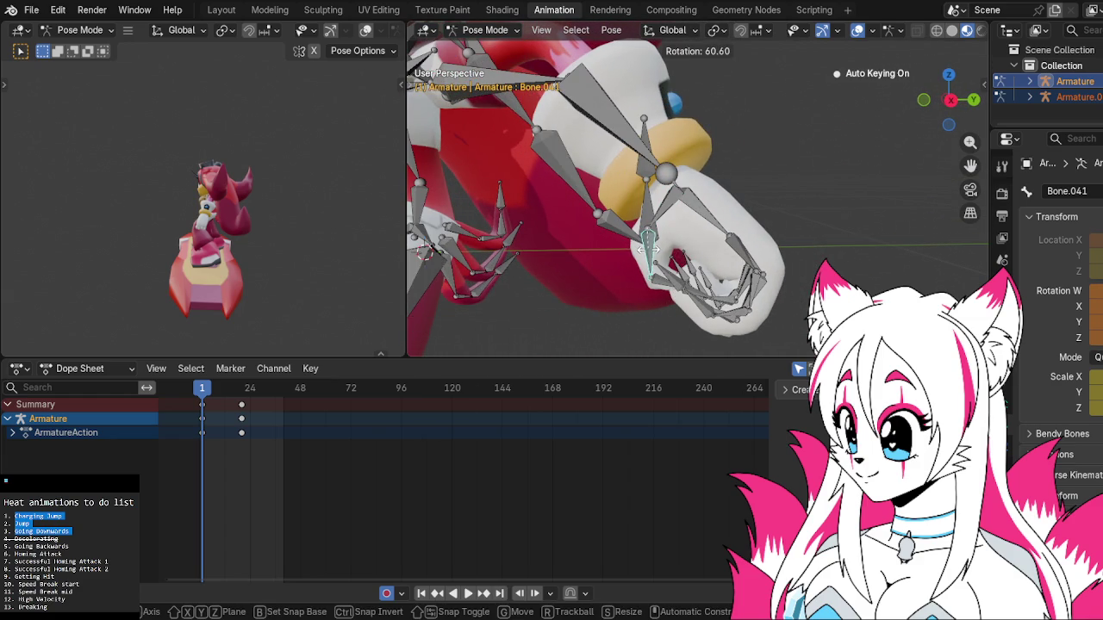
left_click(651, 256)
From a closer rear view, bend a finger bone and then Bone.059.
scroll(655, 251, "up", 3)
mouse_move(654, 251)
middle_mouse_down()
mouse_move(810, 269)
mouse_move(696, 268)
mouse_move(631, 295)
middle_mouse_up()
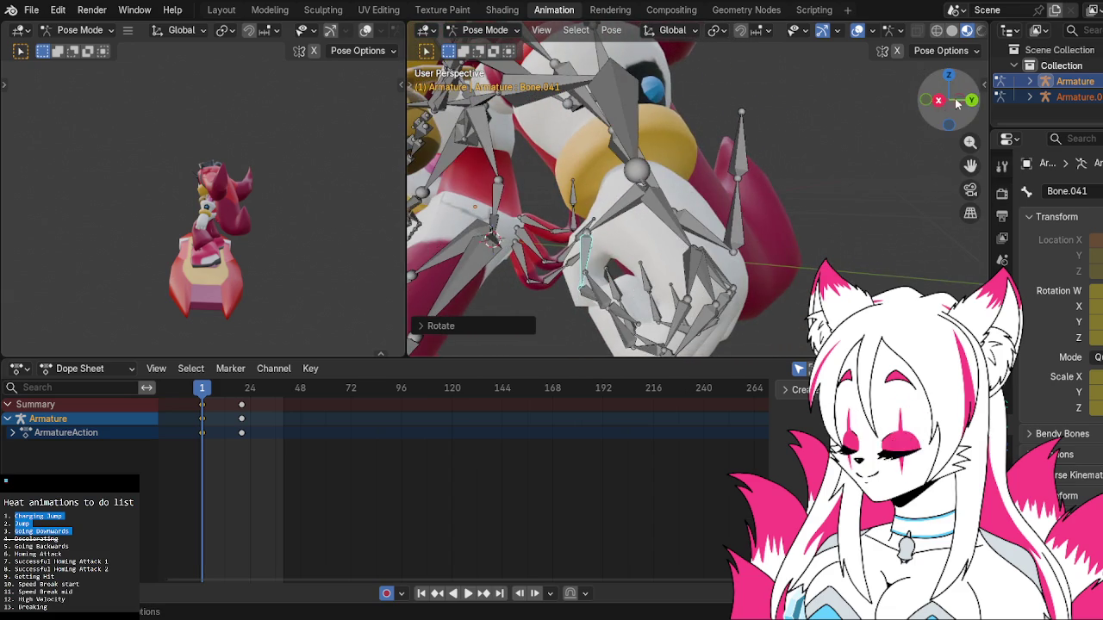
left_click(971, 100)
key("r")
left_click(733, 151)
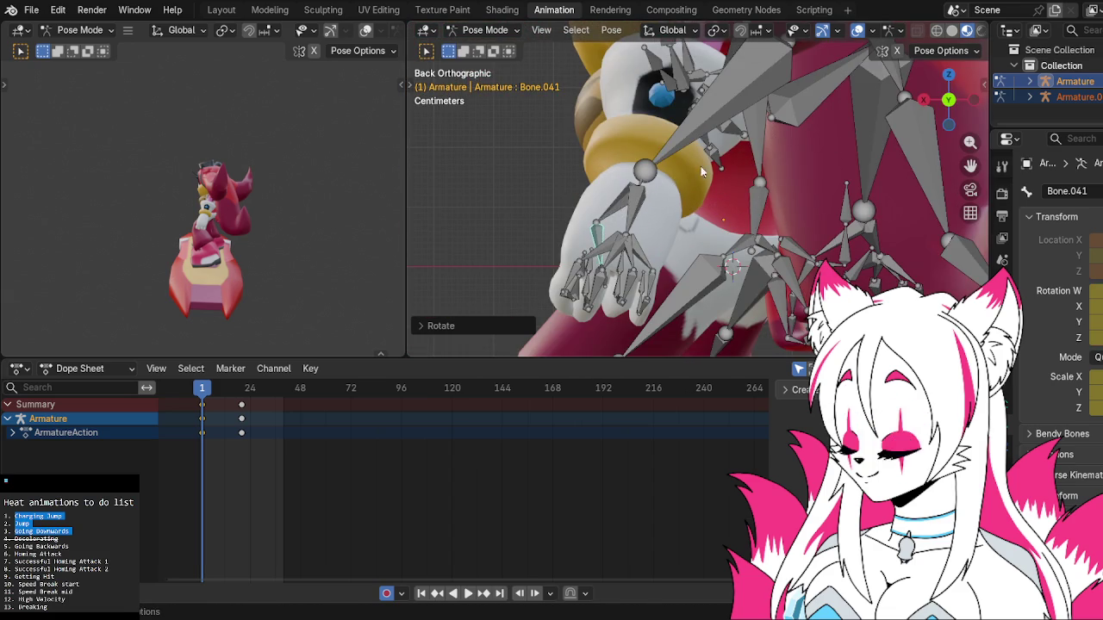
middle_click_drag(624, 206, 740, 244)
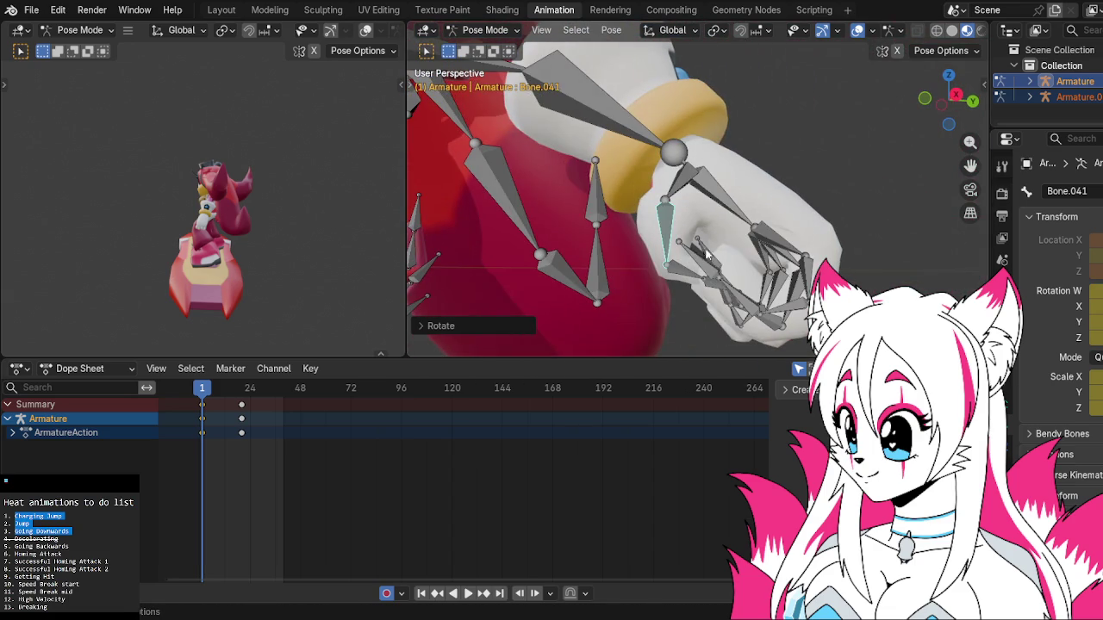
left_click(674, 278)
key("r")
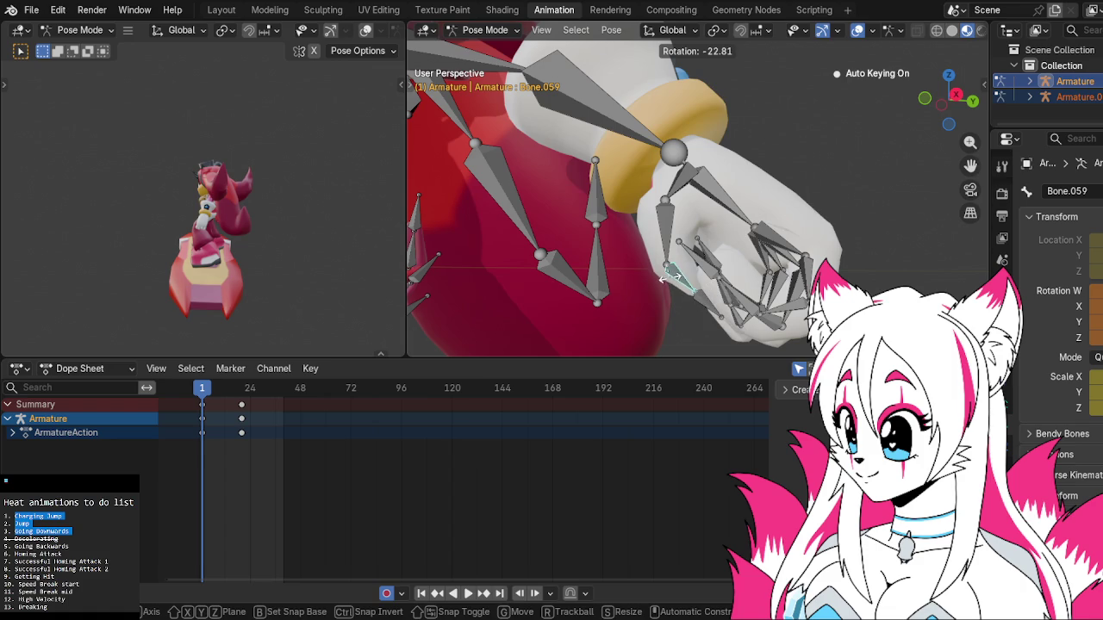
left_click(665, 279)
Rotate Bone.041 three more times to curl that finger further.
middle_click_drag(688, 261, 680, 253)
left_click(679, 252)
key("r")
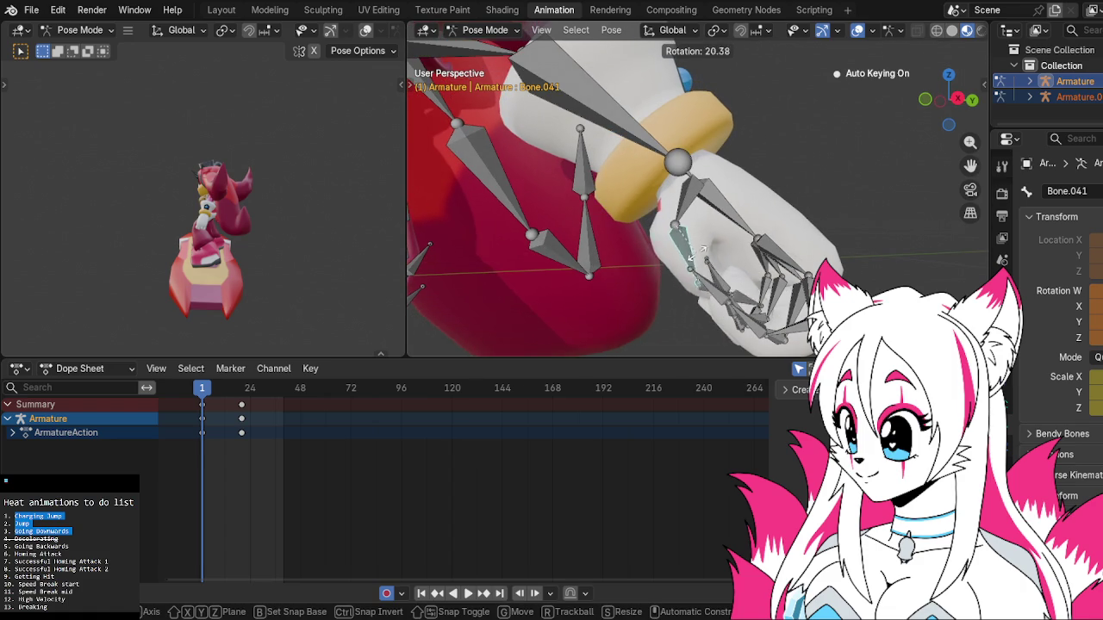
left_click(705, 256)
key("r")
left_click(705, 220)
key("r")
left_click(709, 252)
Bend a fingertip bone after one cancelled try, then turn the wrist bone.
mouse_move(708, 252)
middle_mouse_down()
mouse_move(839, 248)
mouse_move(701, 244)
middle_mouse_up()
left_click(700, 244)
key("r")
right_click(701, 249)
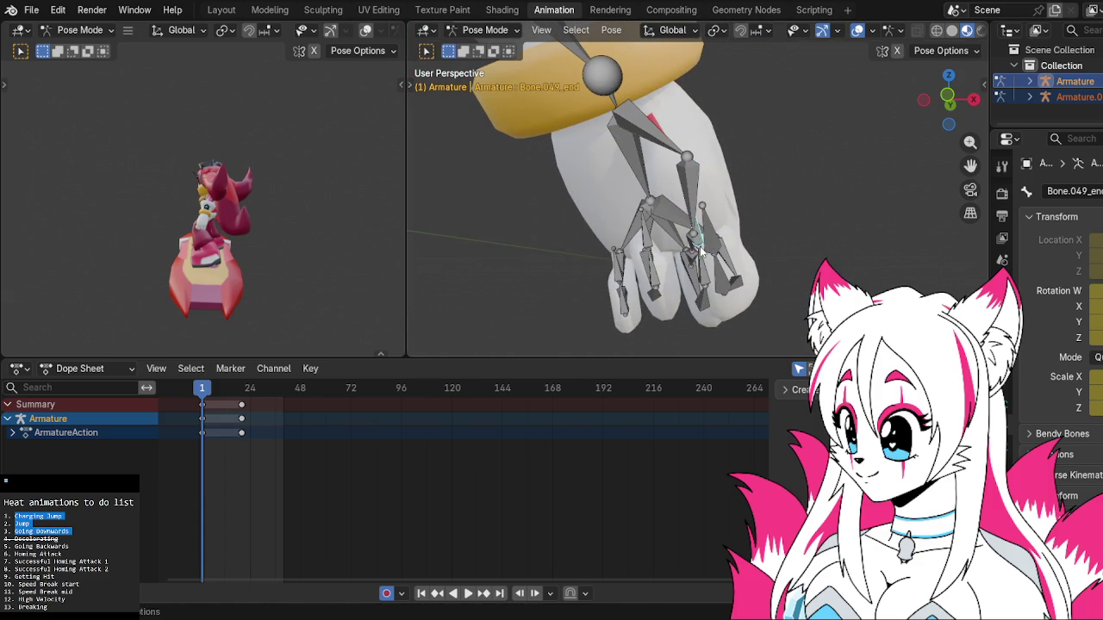
key("r")
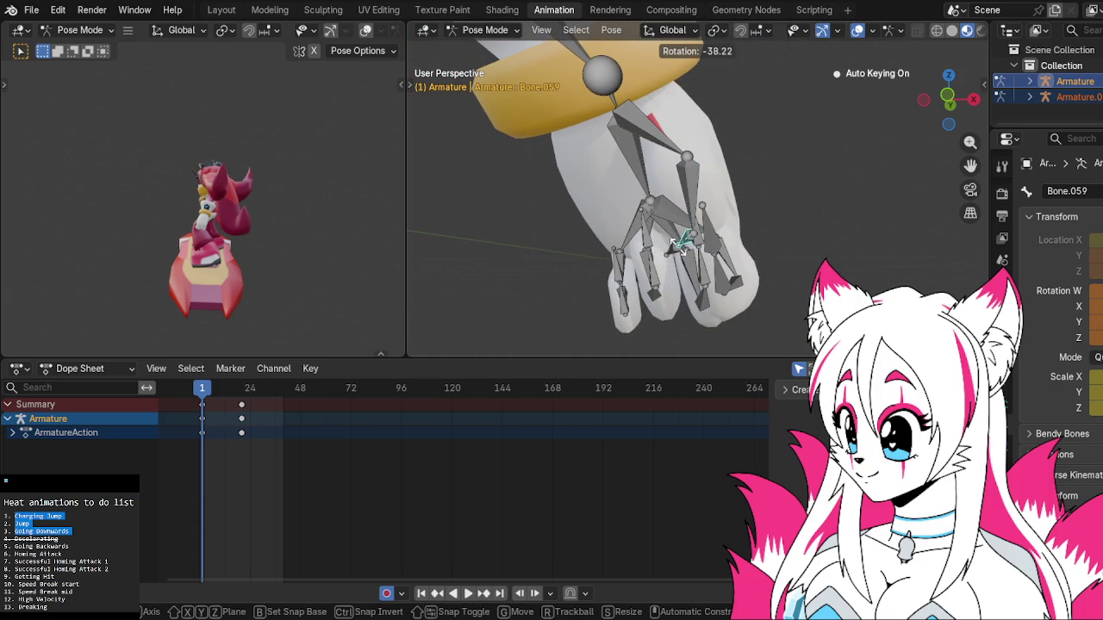
left_click(688, 250)
mouse_move(714, 253)
middle_mouse_down()
mouse_move(615, 292)
mouse_move(638, 169)
middle_mouse_up()
left_click(638, 171)
key("r")
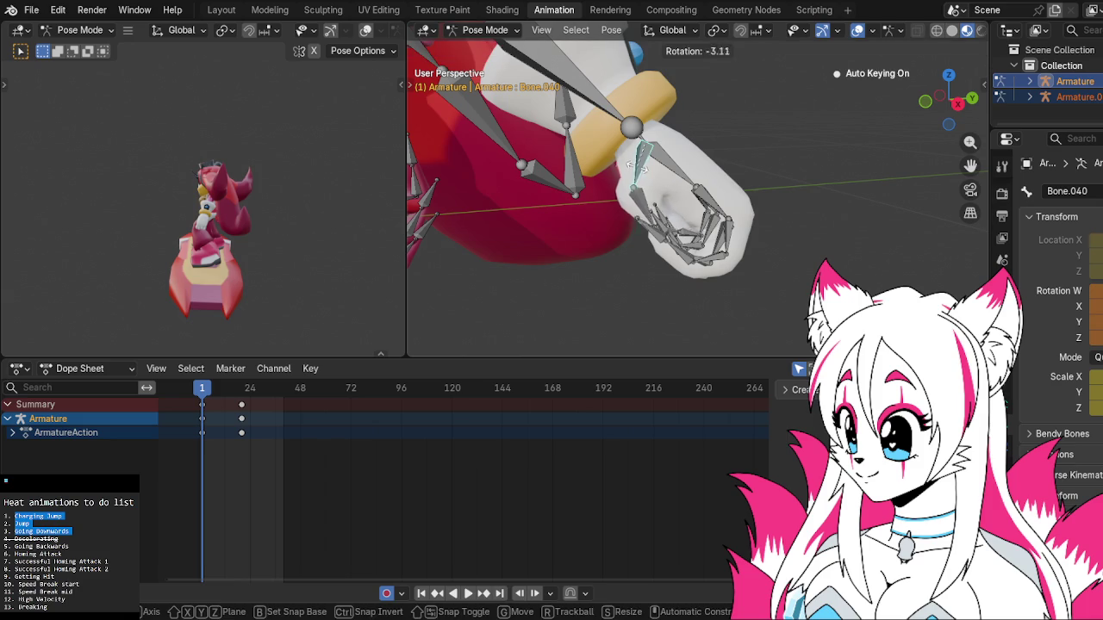
left_click(636, 165)
Give Bone.041 two final bends so the grip closes, then clear the selection.
left_click(627, 195)
key("r")
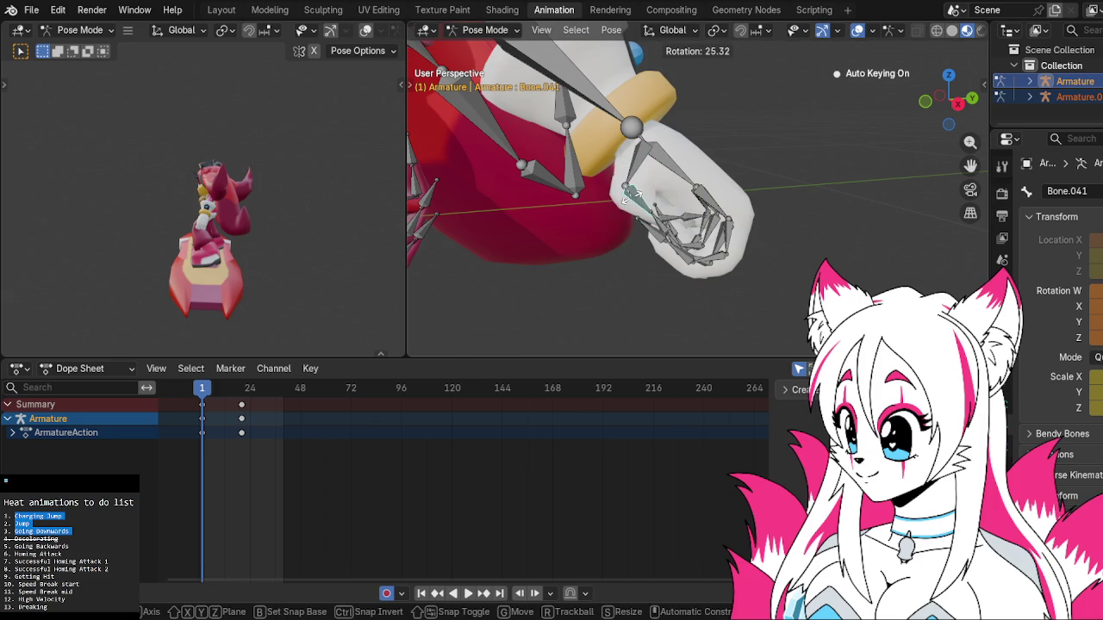
left_click(632, 197)
key("r")
left_click(671, 209)
mouse_move(746, 227)
middle_mouse_down()
mouse_move(641, 245)
mouse_move(586, 215)
mouse_move(752, 160)
mouse_move(916, 168)
mouse_move(625, 229)
middle_mouse_up()
left_click(640, 244)
scroll(586, 215, "up", 4)
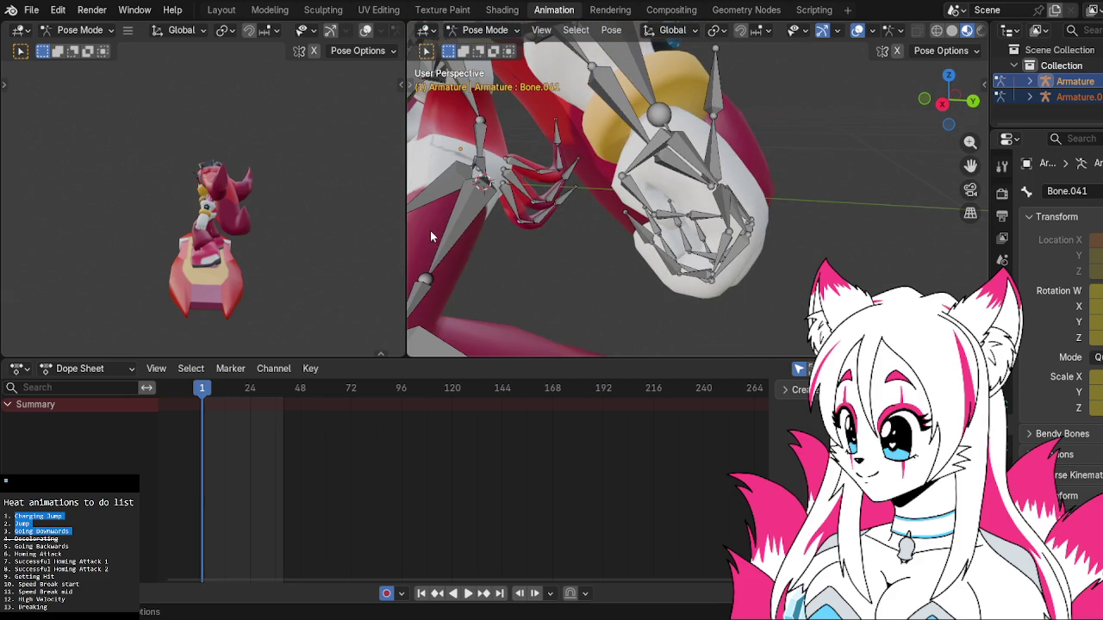
Frame the hand in a side view and bend the first finger bone inward.
scroll(287, 244, "up", 4)
scroll(590, 230, "down", 1)
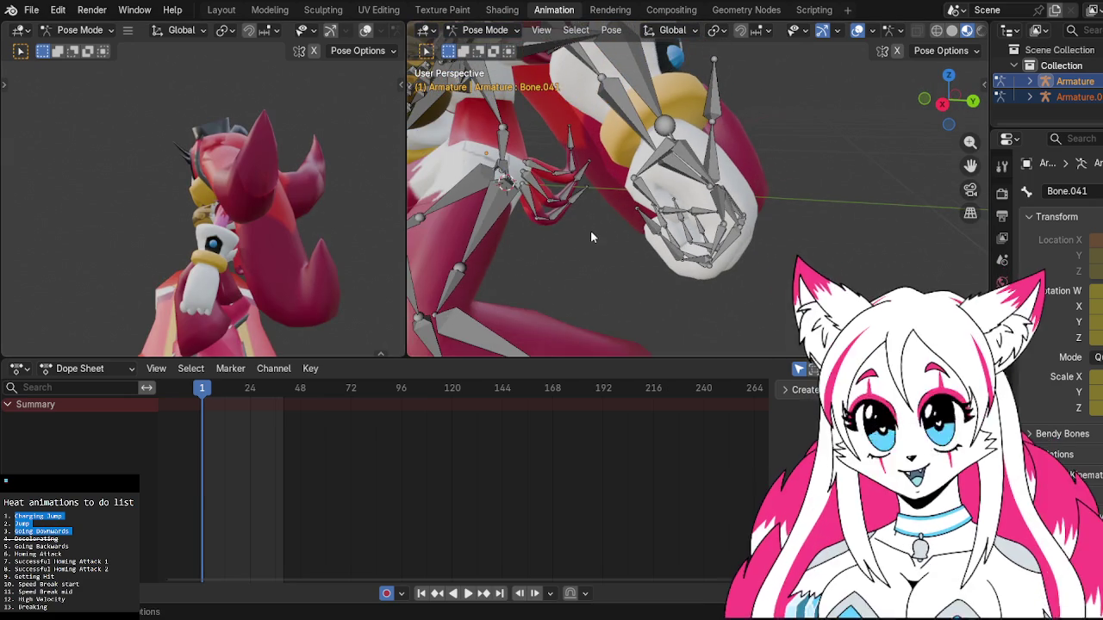
scroll(591, 230, "down", 2)
scroll(577, 240, "down", 1)
scroll(587, 233, "down", 1)
mouse_move(632, 220)
middle_mouse_down()
mouse_move(639, 243)
mouse_move(598, 231)
mouse_move(573, 205)
mouse_move(690, 216)
middle_mouse_up()
left_click(622, 212)
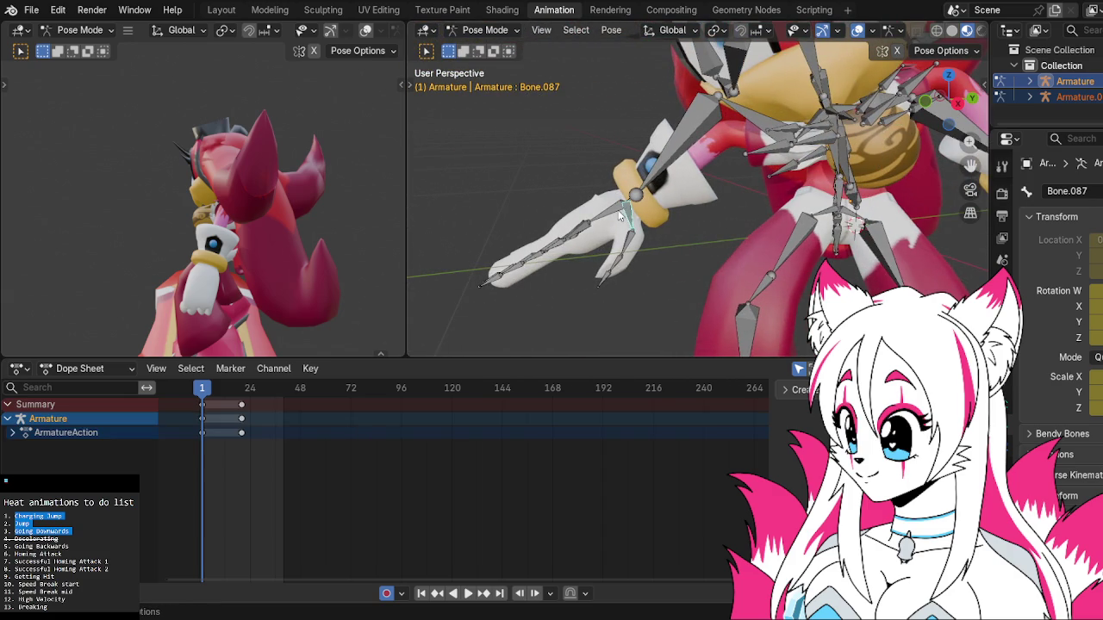
scroll(615, 213, "up", 2)
middle_click_drag(615, 213, 666, 215, "shift")
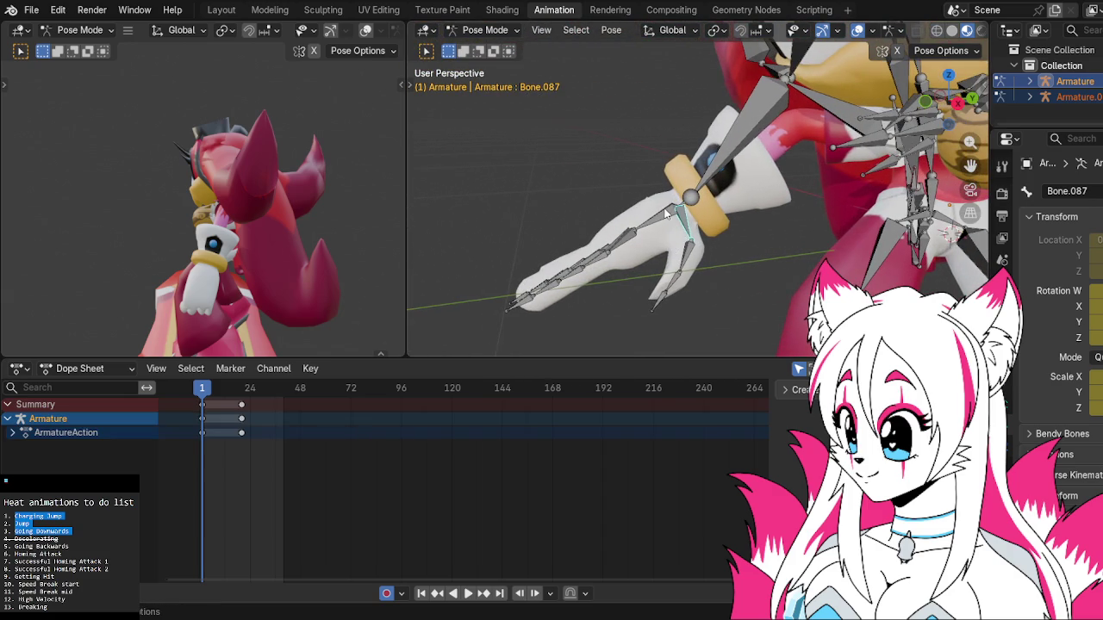
left_click(609, 246)
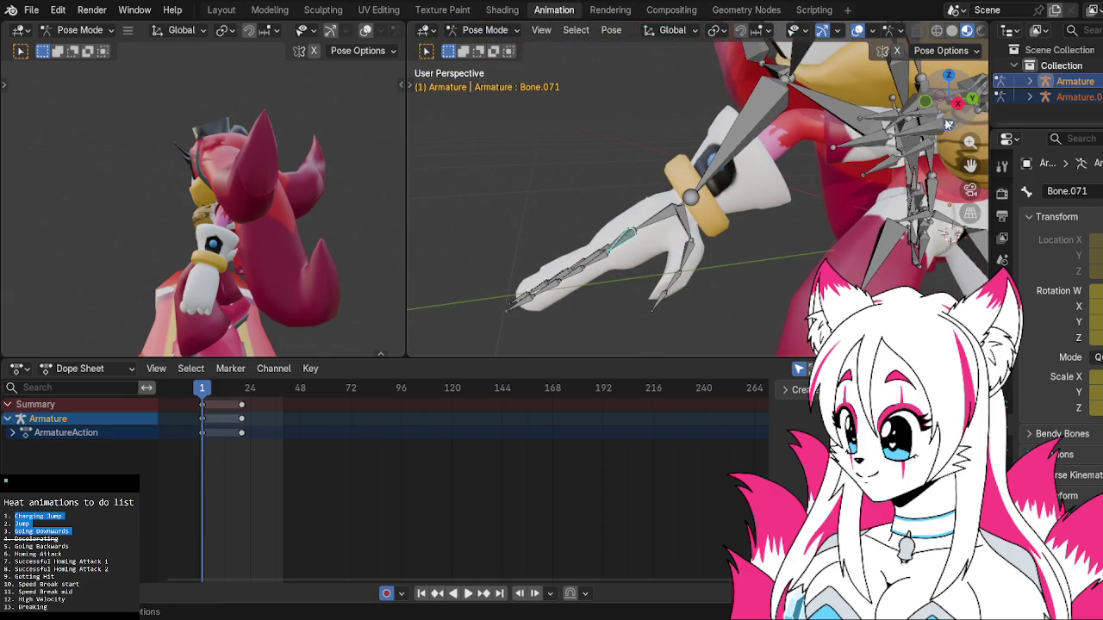
left_click(956, 103)
key("r")
left_click(595, 238)
Bend the next three finger bones inward.
left_click(595, 239)
key("r")
left_click(608, 247)
left_click(608, 264)
key("r")
left_click(618, 266)
left_click(623, 259)
key("r")
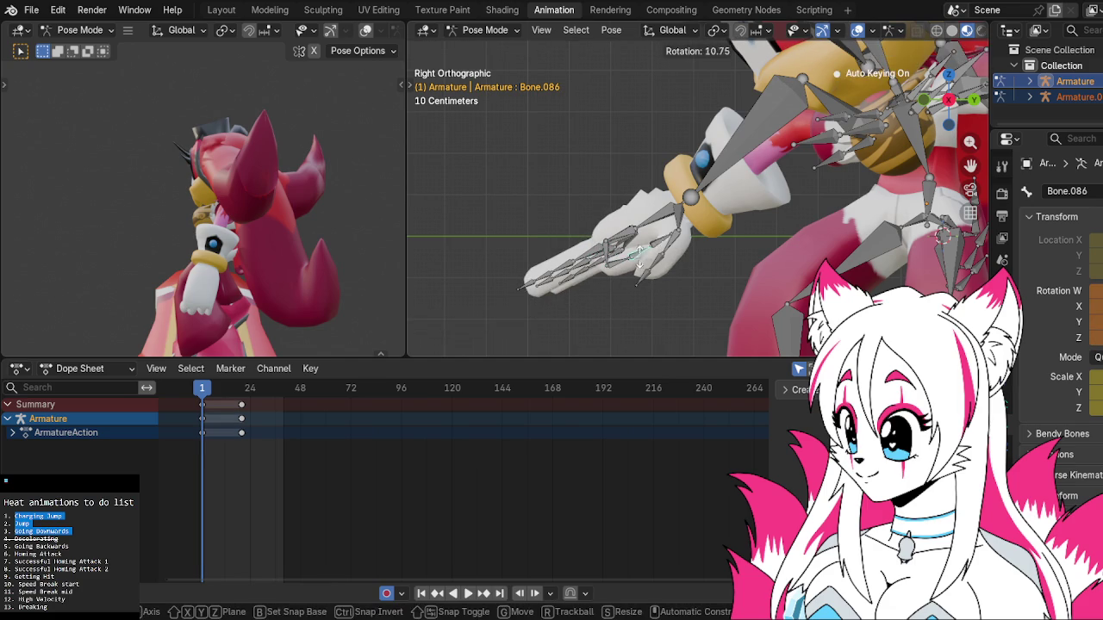
left_click(638, 260)
Curl four bones of another finger toward the palm.
left_click(593, 261)
key("r")
left_click(614, 295)
left_click(611, 265)
key("r")
left_click(633, 274)
left_click(613, 262)
key("r")
left_click(607, 258)
left_click(595, 255)
key("r")
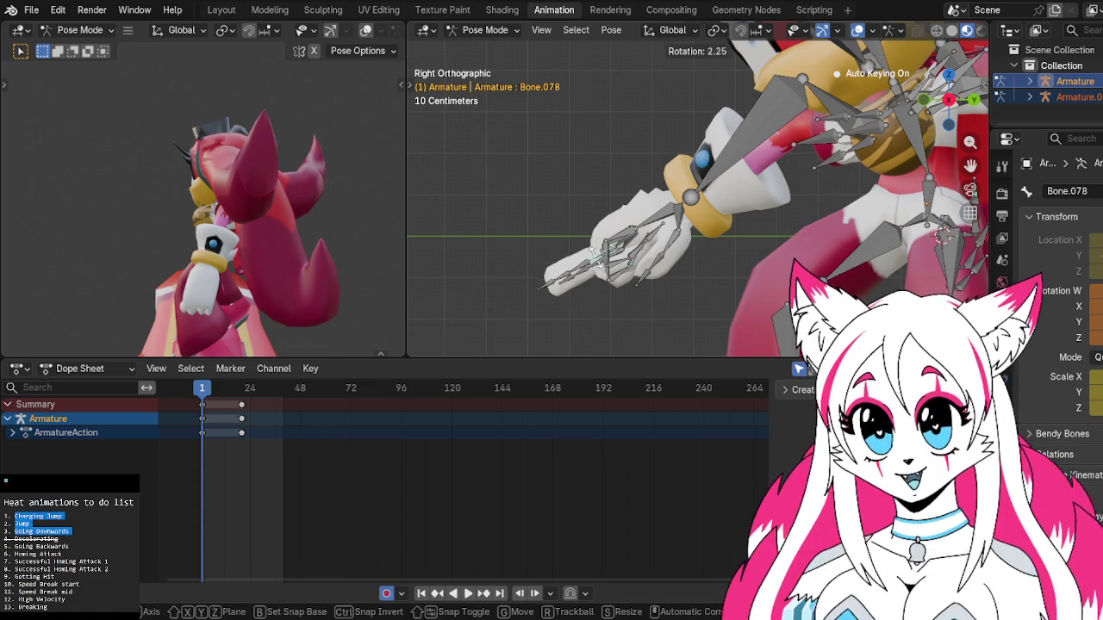
left_click(612, 284)
Curl four more finger bones inward to close the fist.
left_click(614, 287)
key("r")
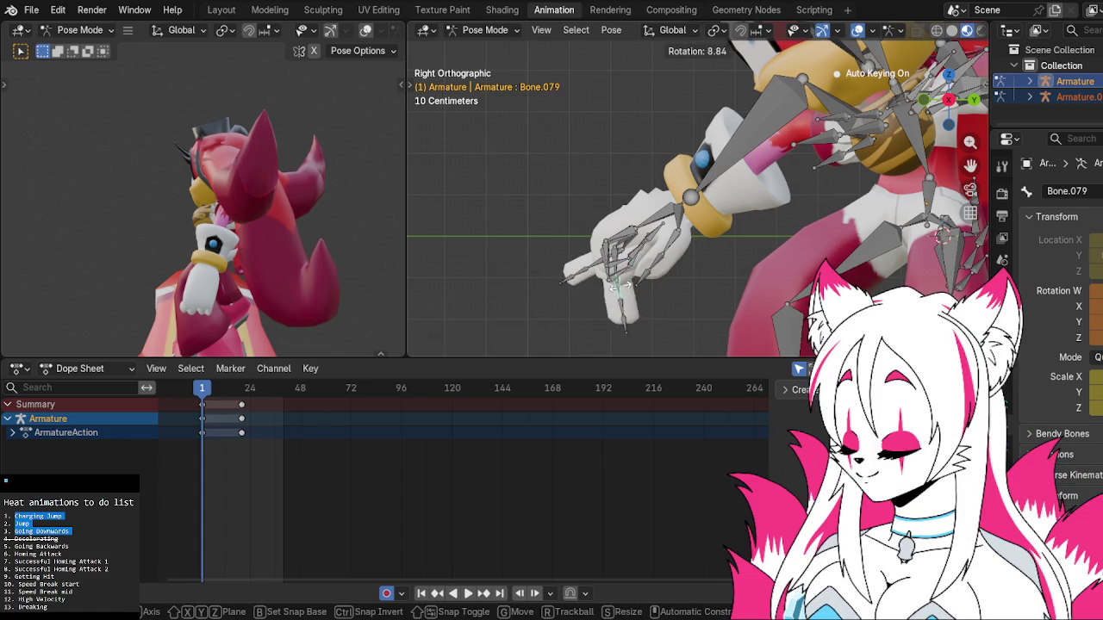
left_click(638, 267)
left_click(648, 269)
key("r")
left_click(642, 258)
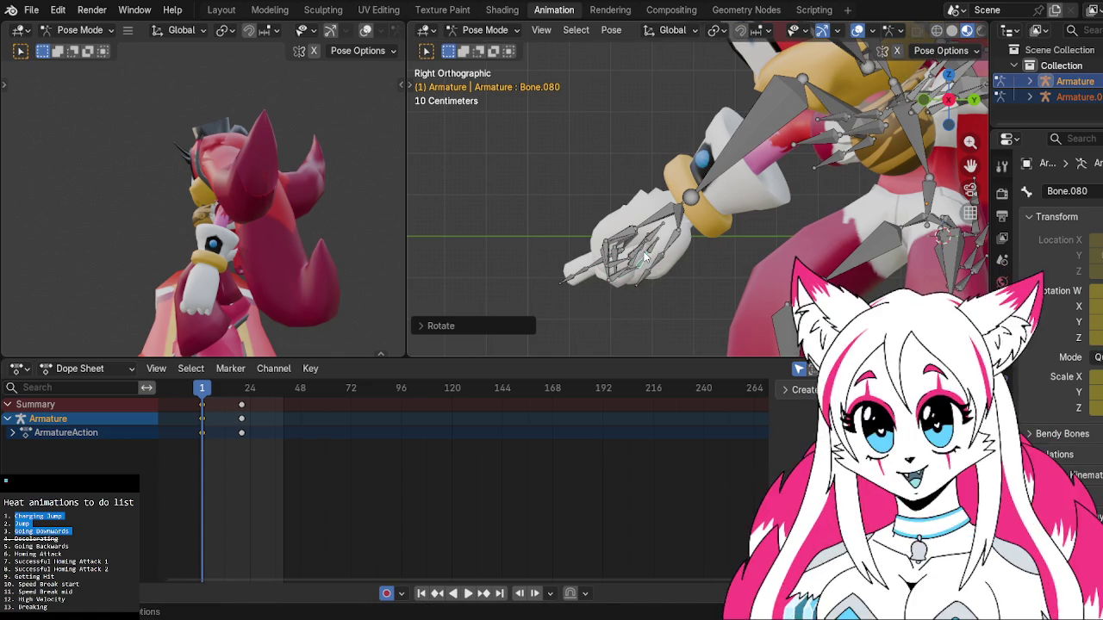
left_click(596, 267)
key("r")
left_click(610, 274)
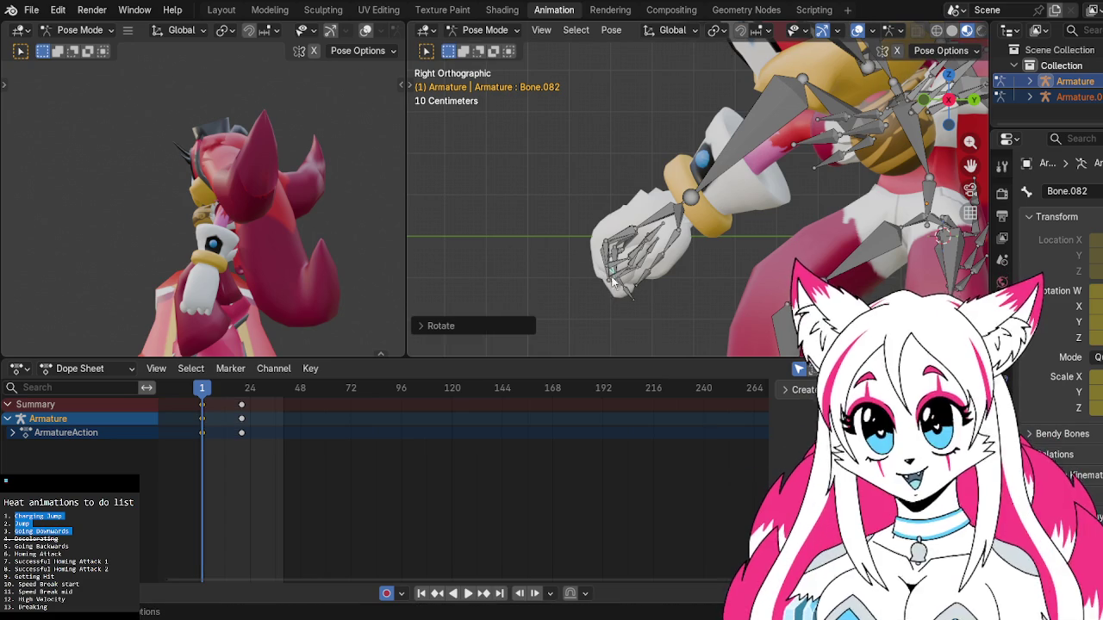
left_click(619, 287)
key("r")
left_click(628, 269)
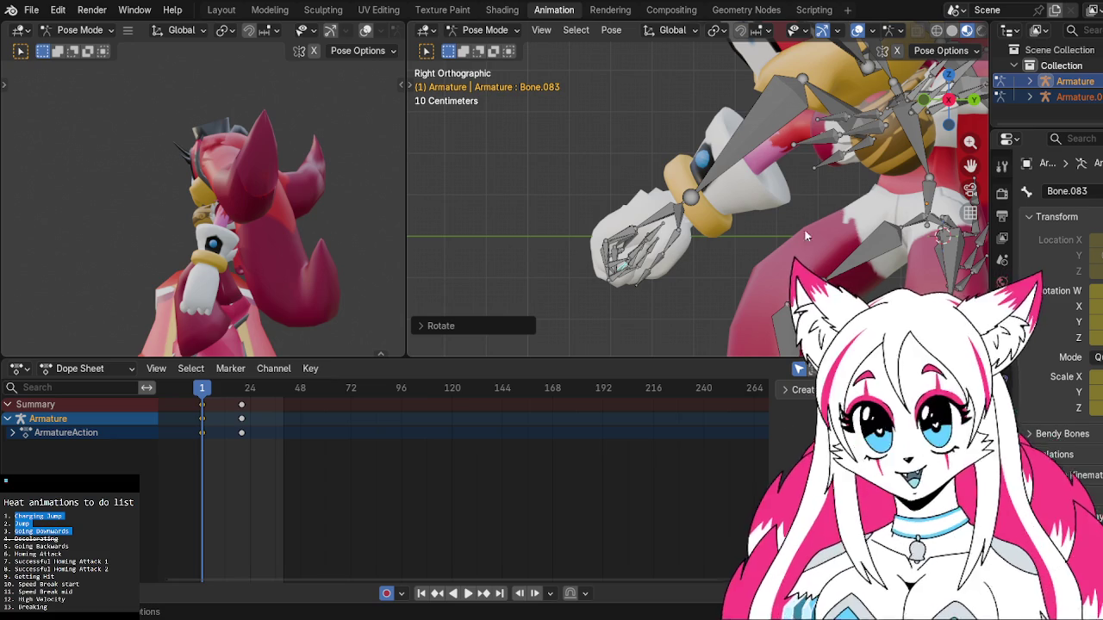
Zoom in on the hand from the side and rotate the first thumb bone.
middle_click_drag(753, 233, 687, 207)
scroll(688, 207, "up", 3)
scroll(688, 207, "up", 3)
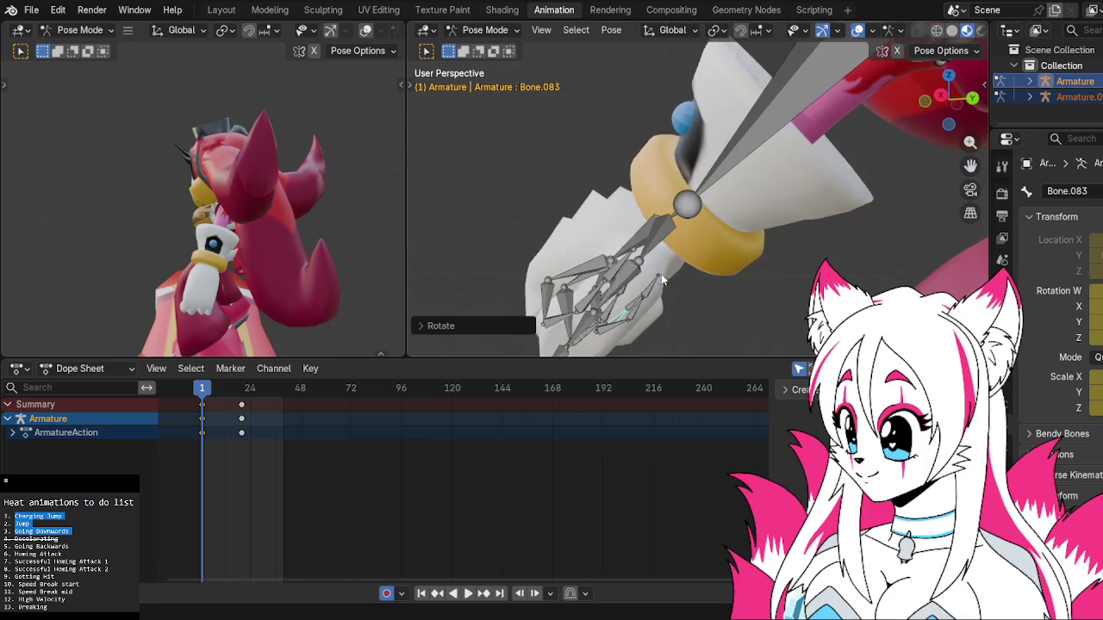
left_click(655, 280)
middle_click_drag(654, 280, 697, 296)
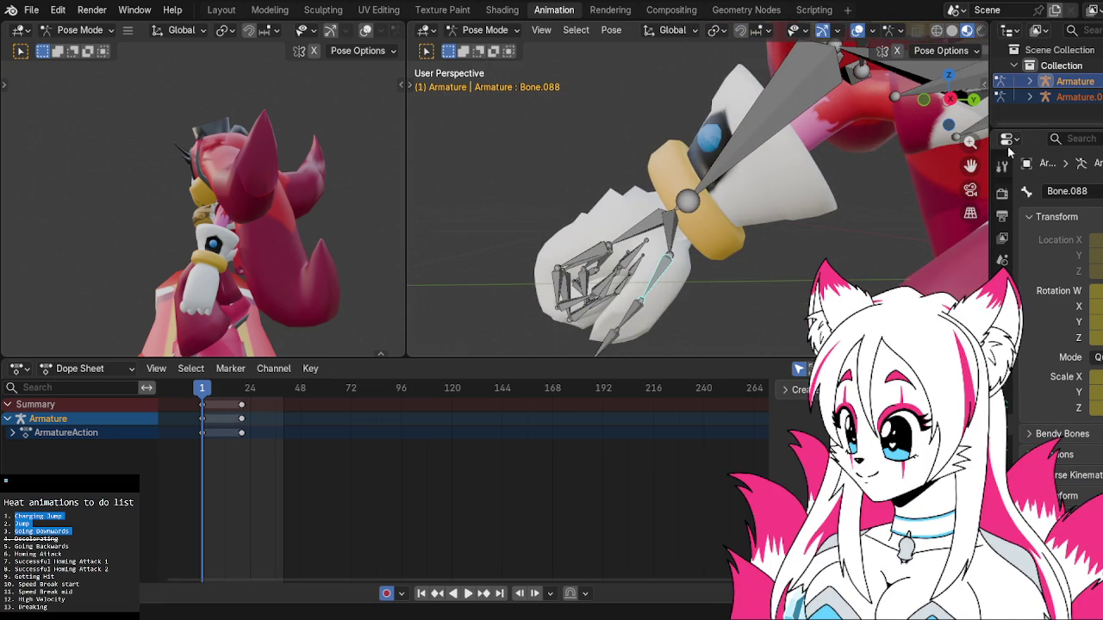
left_click(951, 101)
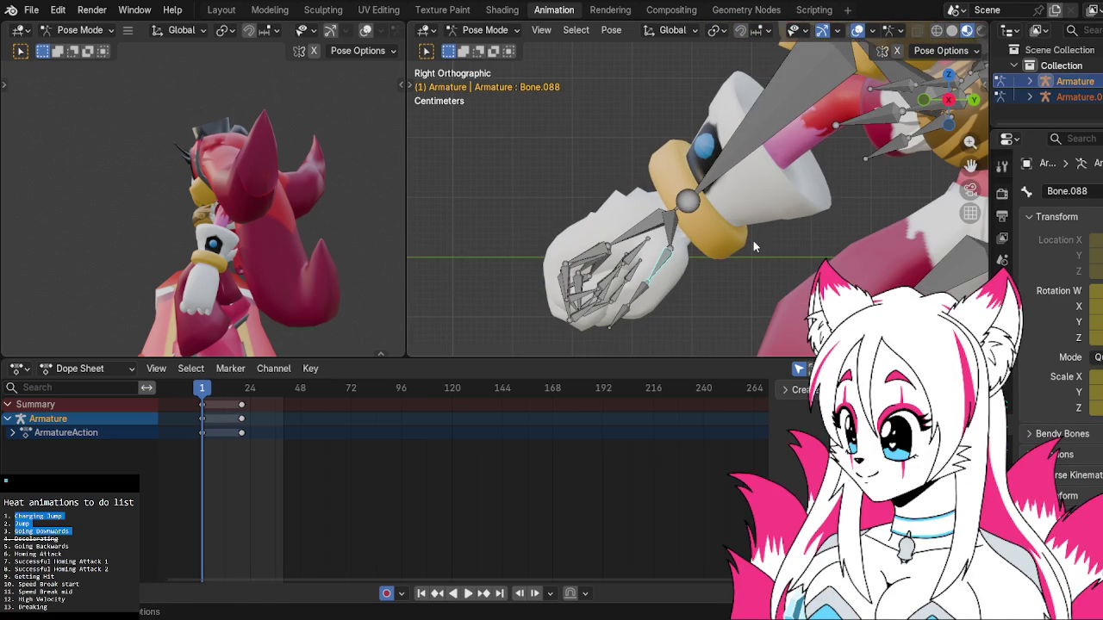
middle_click_drag(753, 241, 642, 261)
scroll(642, 261, "up", 5)
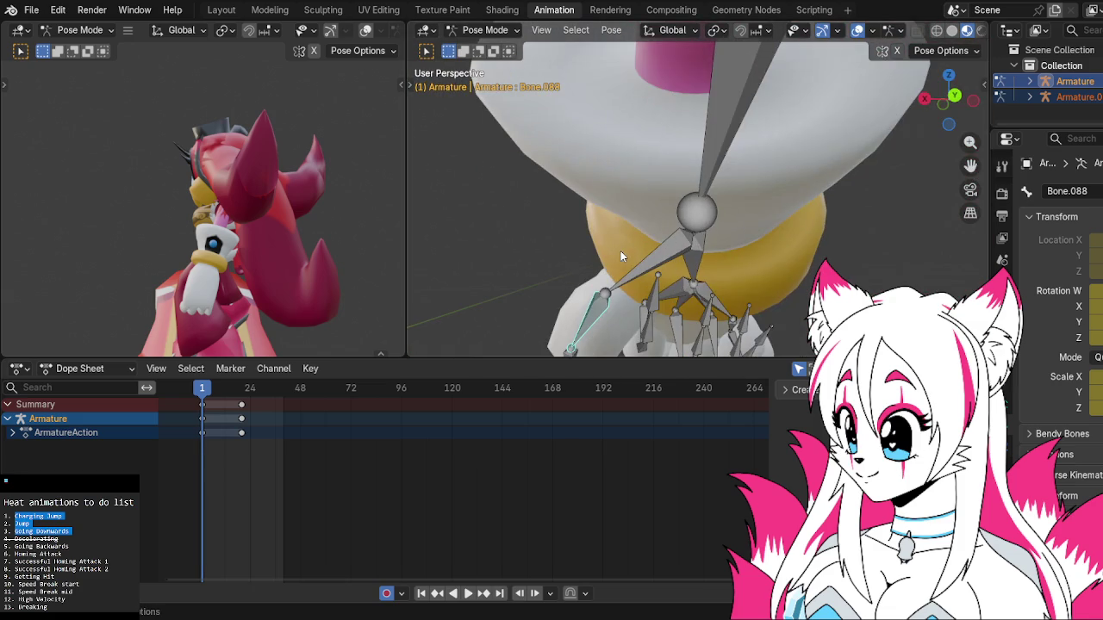
middle_click_drag(676, 270, 657, 194, "shift")
key("r")
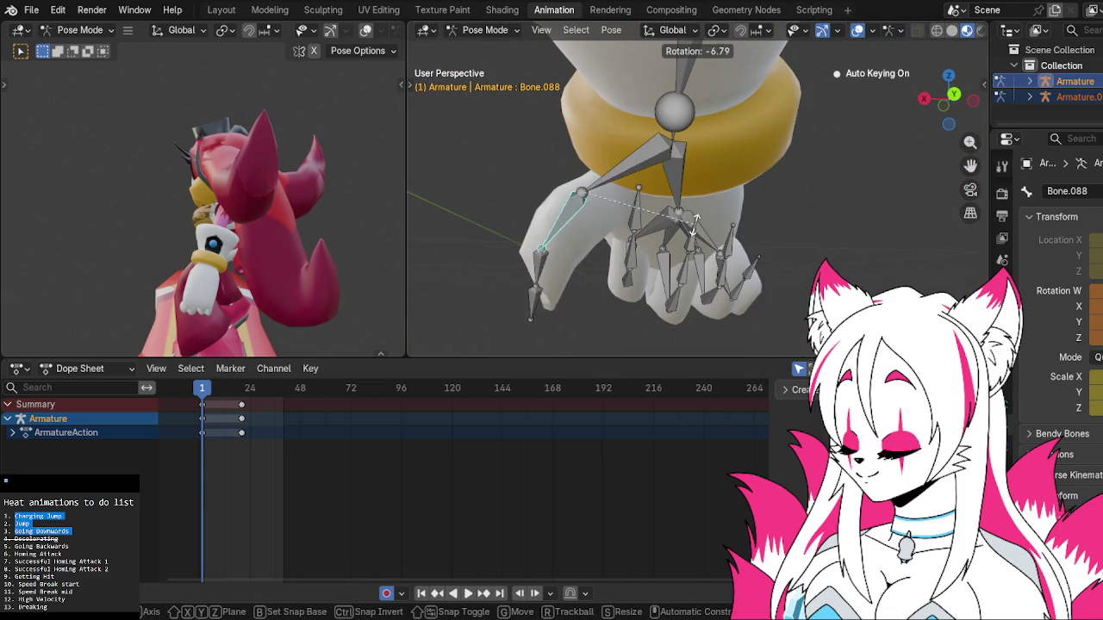
left_click(667, 109)
Rotate the thumb tip bone, then the thumb base bone.
left_click(627, 267)
key("r")
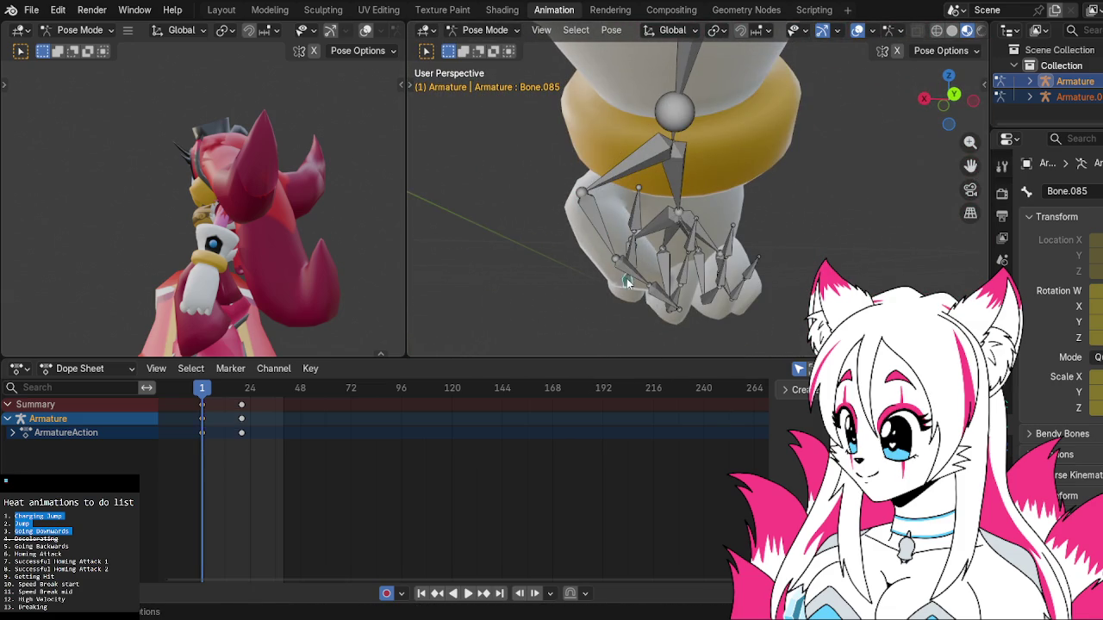
key("Escape")
key("r")
left_click(635, 267)
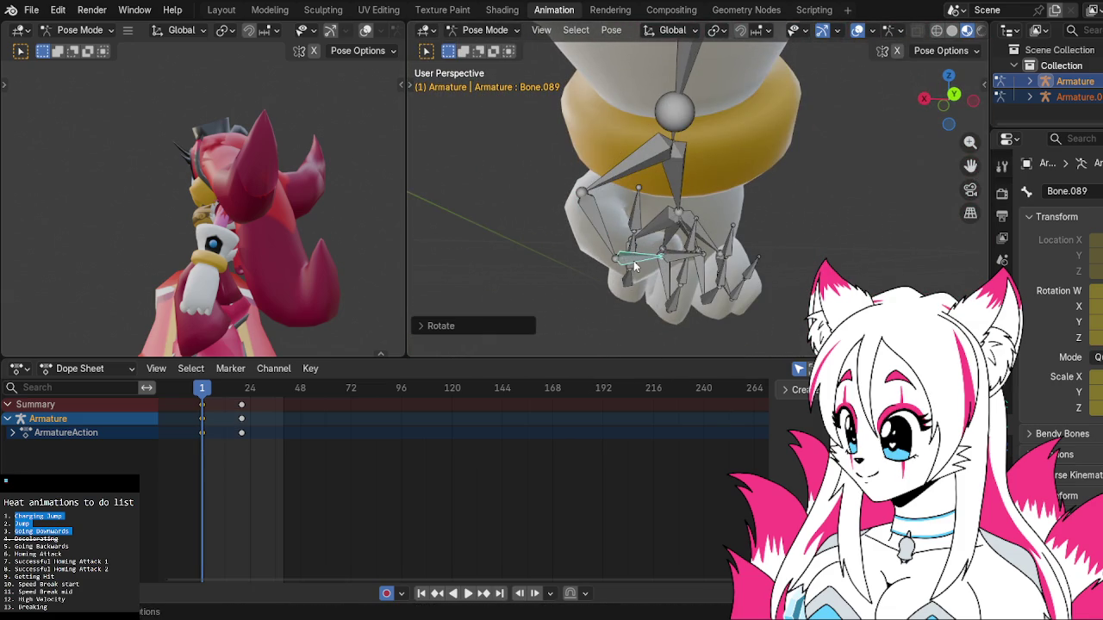
middle_click_drag(635, 267, 794, 276)
left_click(706, 211)
key("r")
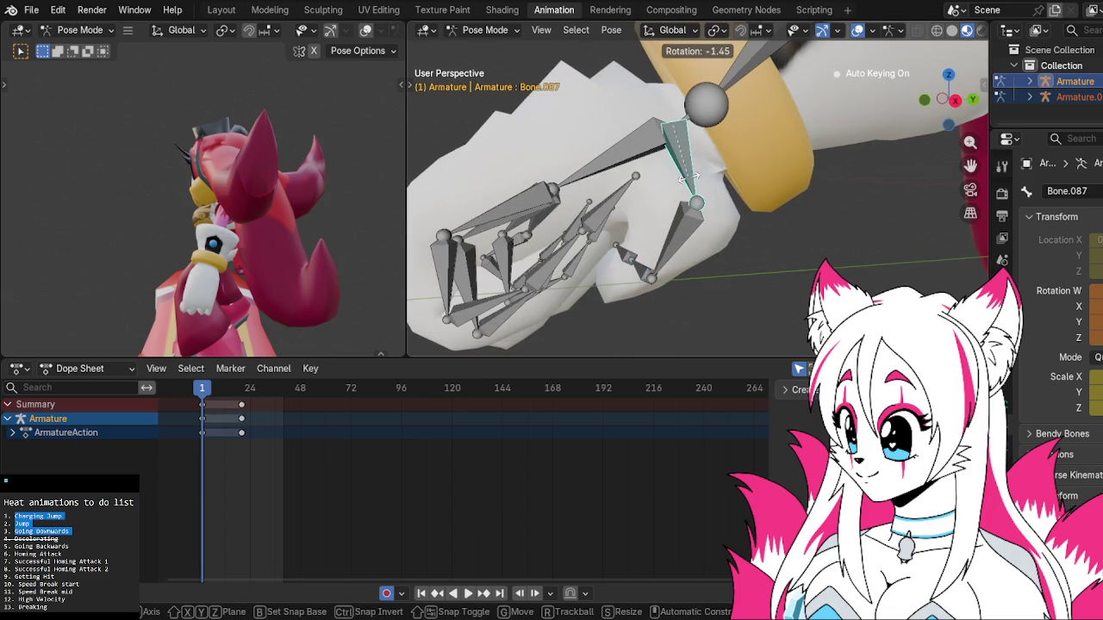
left_click(676, 215)
Bend the middle thumb bone, then readjust its bend from another angle.
left_click(663, 241)
key("r")
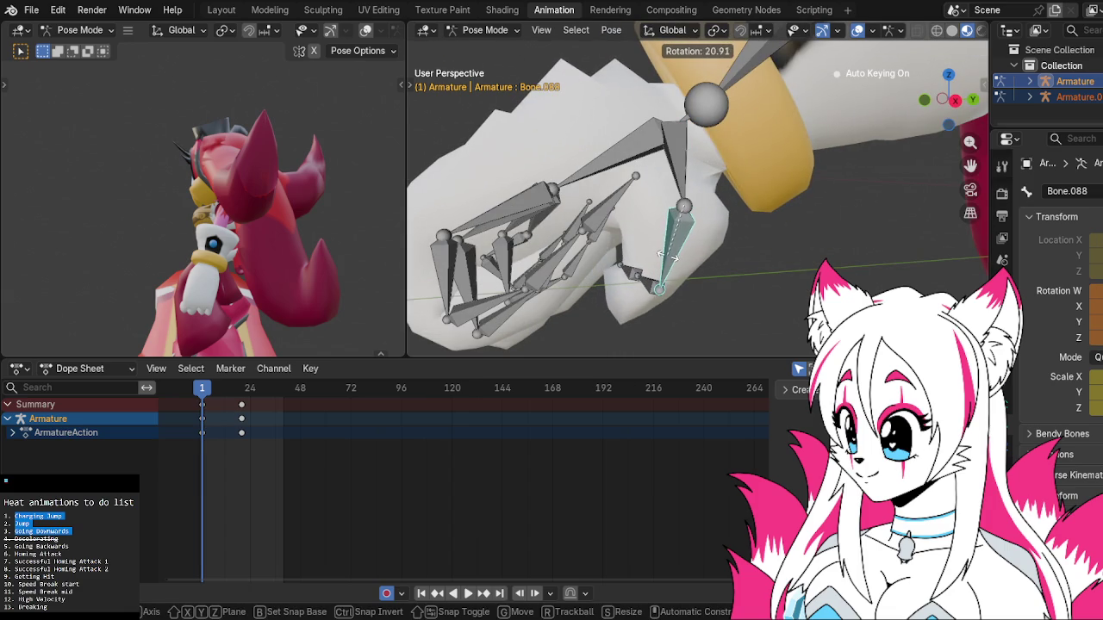
left_click(670, 257)
left_click(641, 274)
middle_click_drag(642, 281, 651, 262)
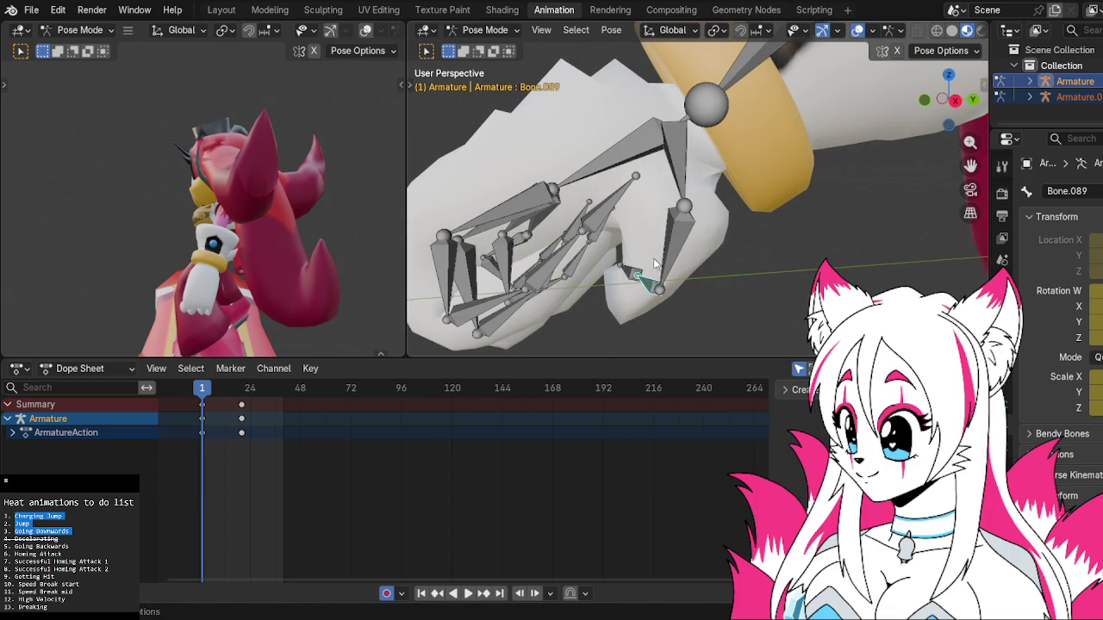
left_click(661, 230)
key("r")
left_click(655, 237)
Deselect the bones, review the clenched hand from farther out, and switch to the Modeling workspace.
scroll(655, 237, "down", 3)
left_click(729, 255)
mouse_move(728, 256)
middle_mouse_down()
mouse_move(724, 233)
mouse_move(669, 216)
mouse_move(769, 268)
mouse_move(949, 259)
mouse_move(709, 216)
middle_mouse_up()
scroll(622, 175, "up", 5)
scroll(622, 175, "down", 3)
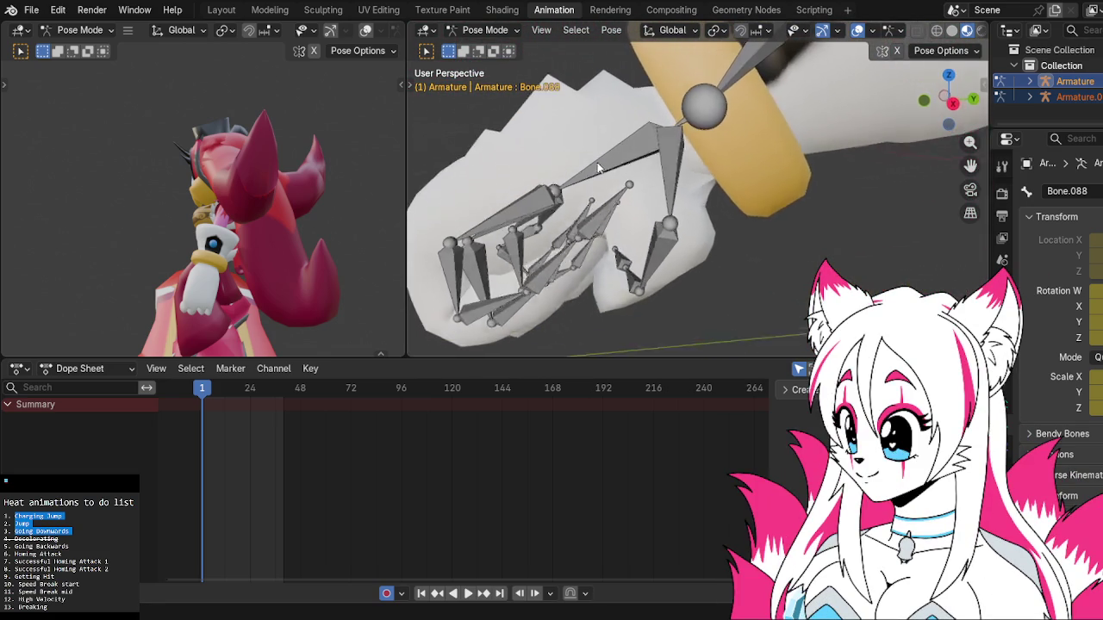
middle_click_drag(622, 175, 596, 160)
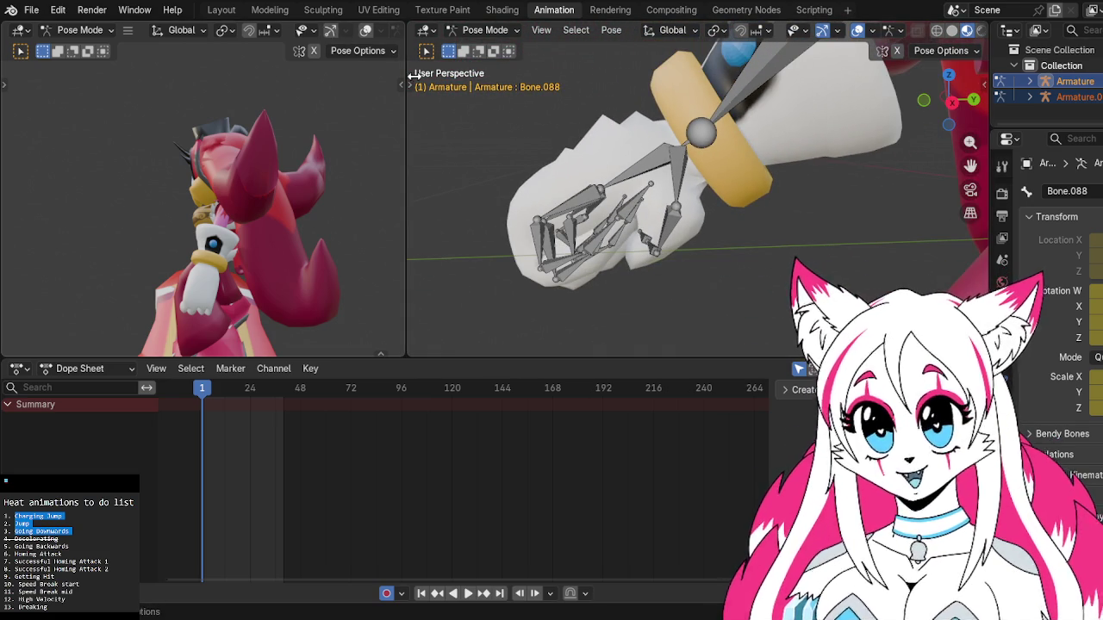
left_click(270, 9)
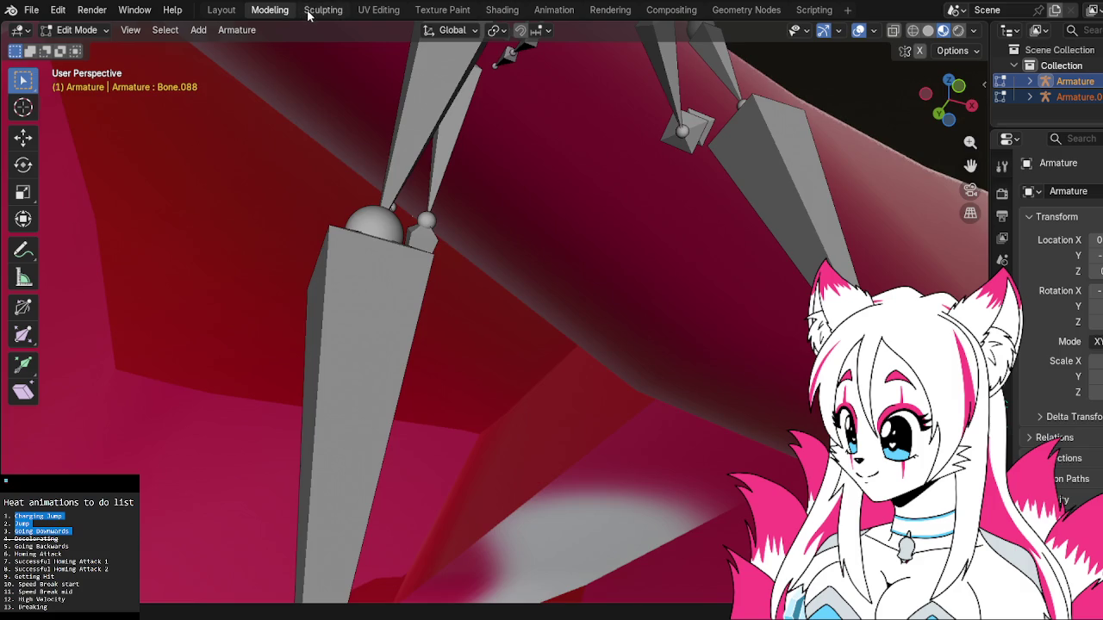
Return to the Layout workspace and make the hedgehog's body mesh the active object.
left_click(322, 9)
left_click(269, 10)
left_click(226, 10)
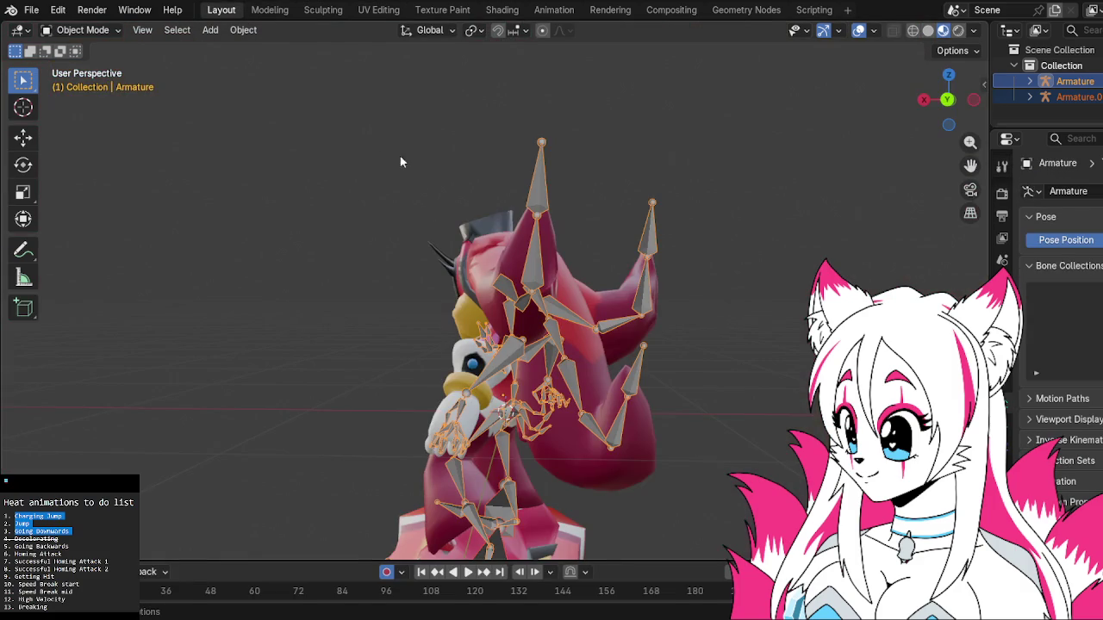
left_click(472, 276)
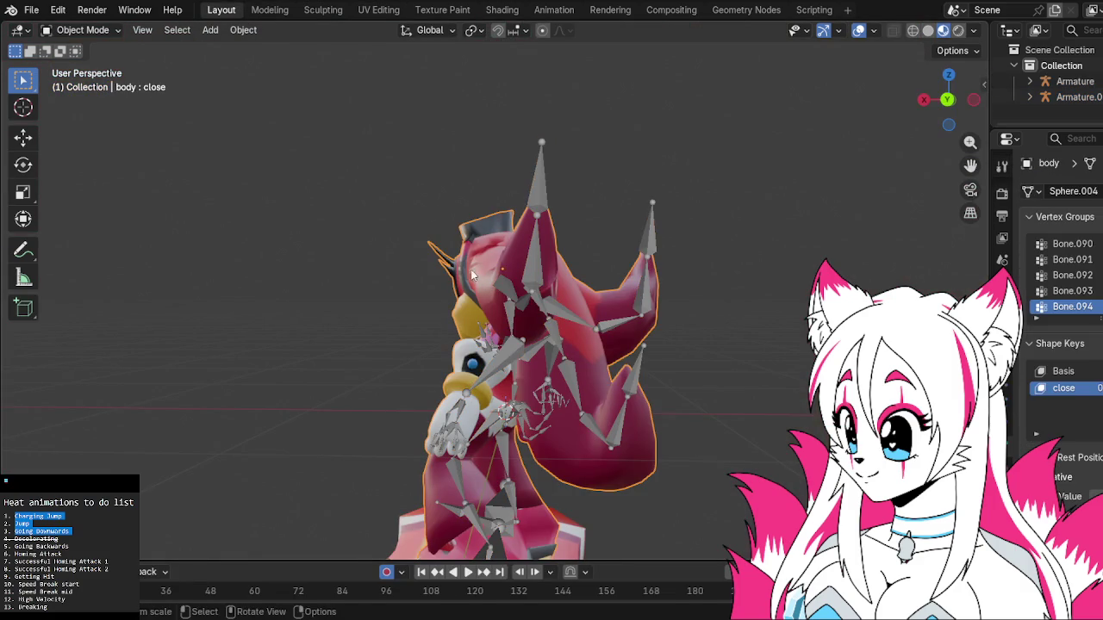
left_click(532, 195, "shift")
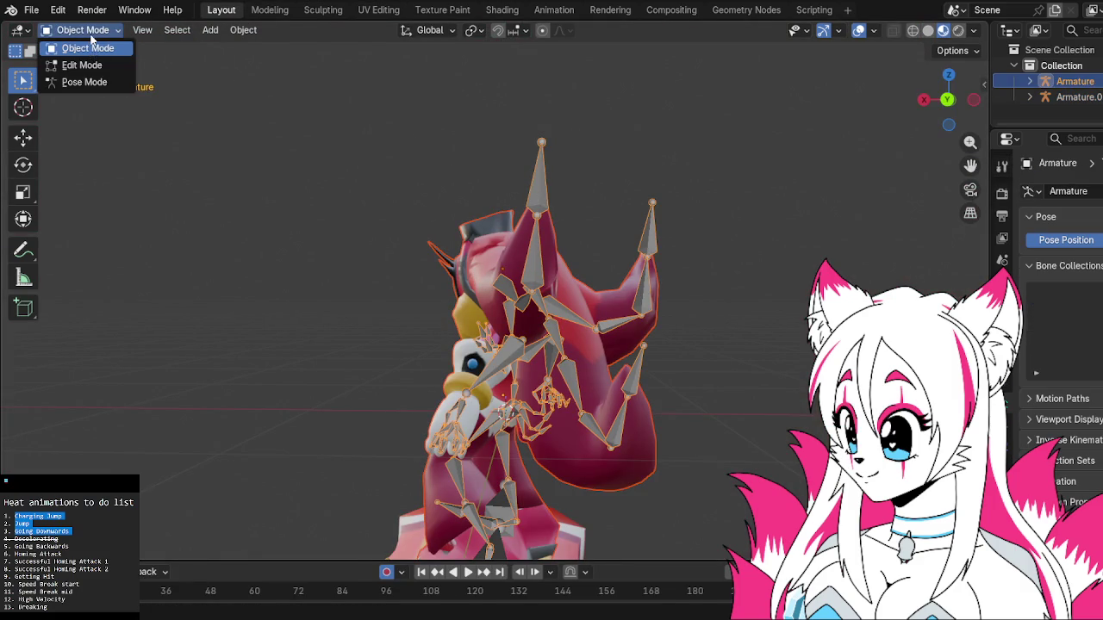
left_click(496, 251, "shift")
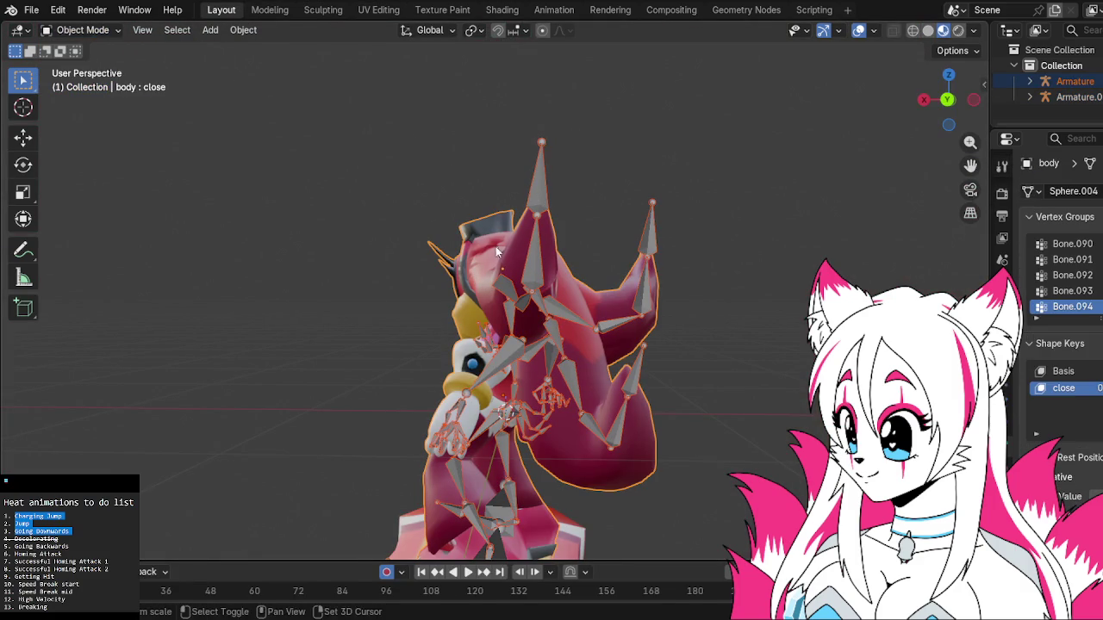
Put the body mesh into Weight Paint mode and frame the hand.
left_click(120, 35)
left_click(118, 116)
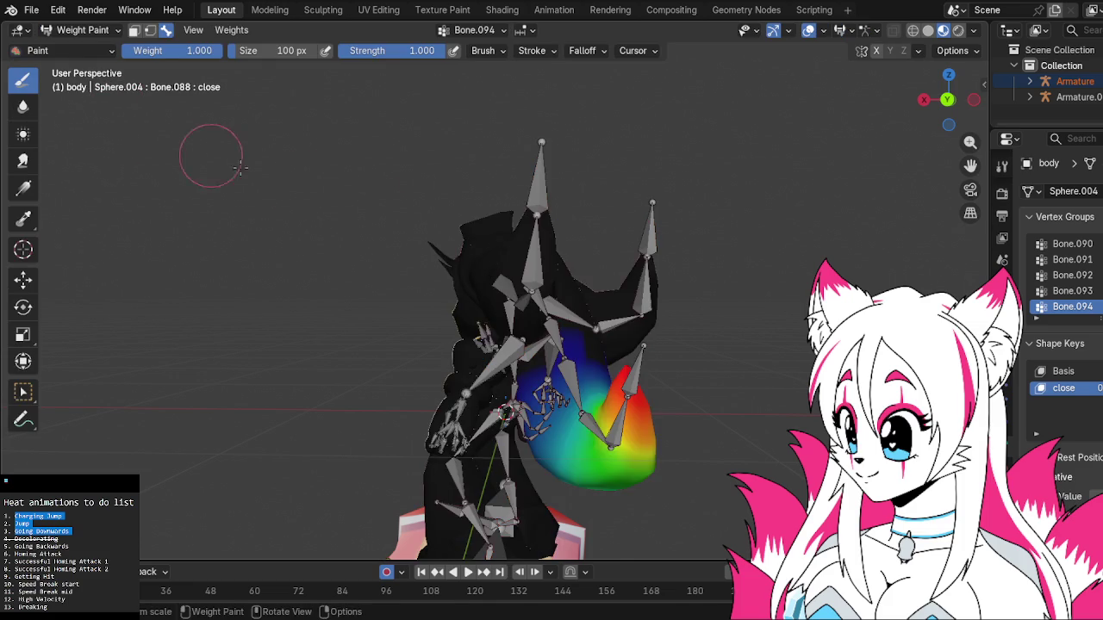
mouse_move(451, 250)
middle_mouse_down()
mouse_move(638, 278)
mouse_move(162, 87)
middle_mouse_up()
scroll(638, 278, "up", 3)
middle_click_drag(227, 191, 508, 341)
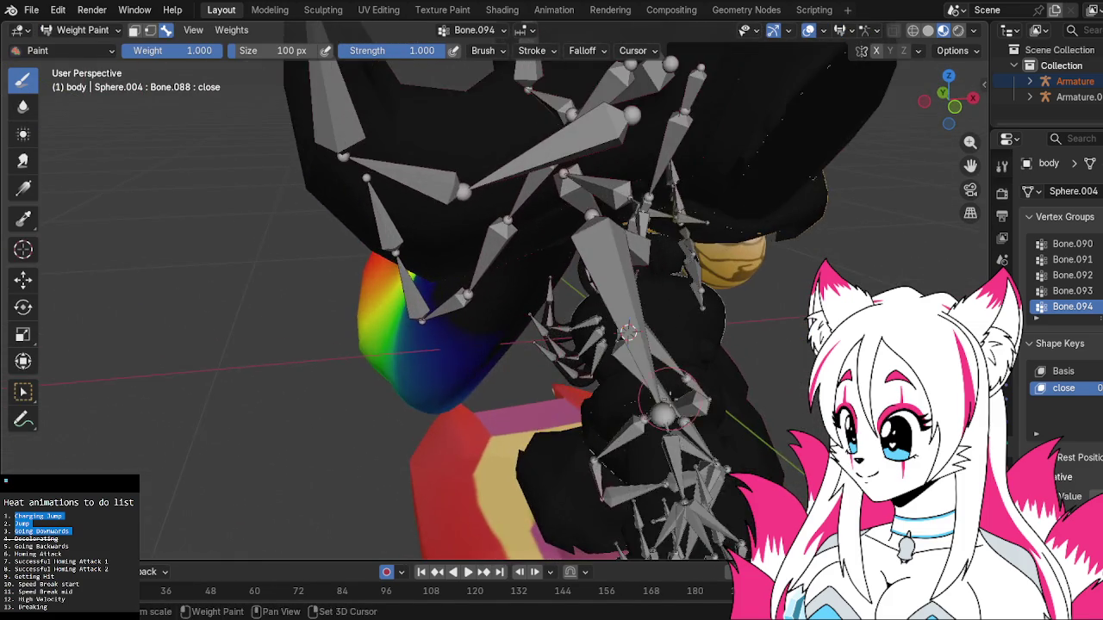
middle_click_drag(668, 398, 379, 215, "shift")
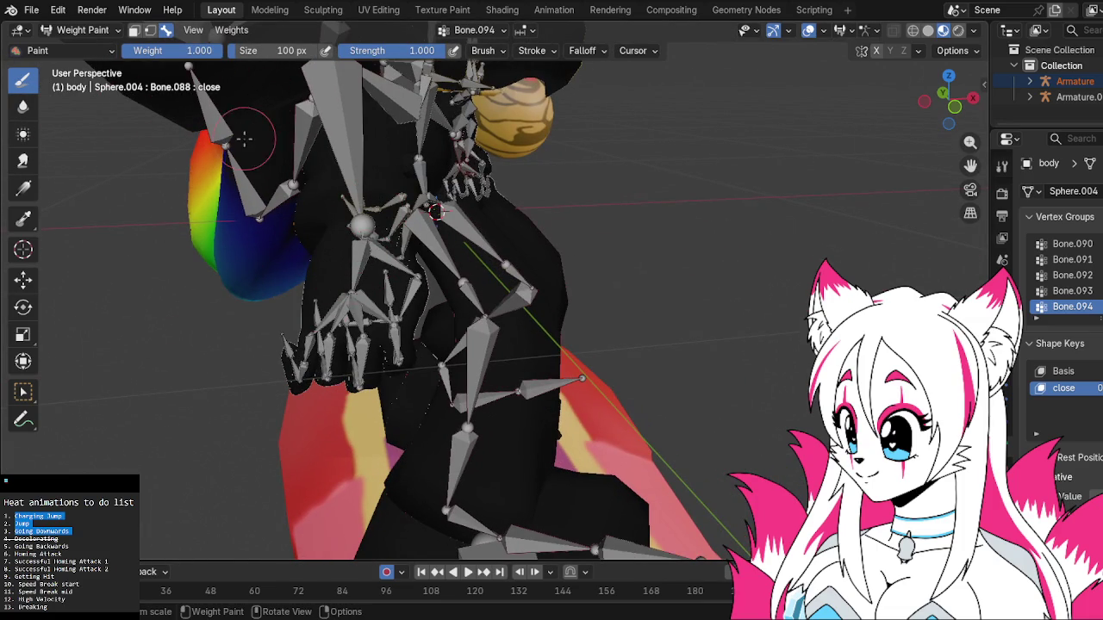
Re-enter Weight Paint and use Select Box to show the Bone.087 and Bone.088 hand weights.
left_click(80, 29)
left_click(84, 47)
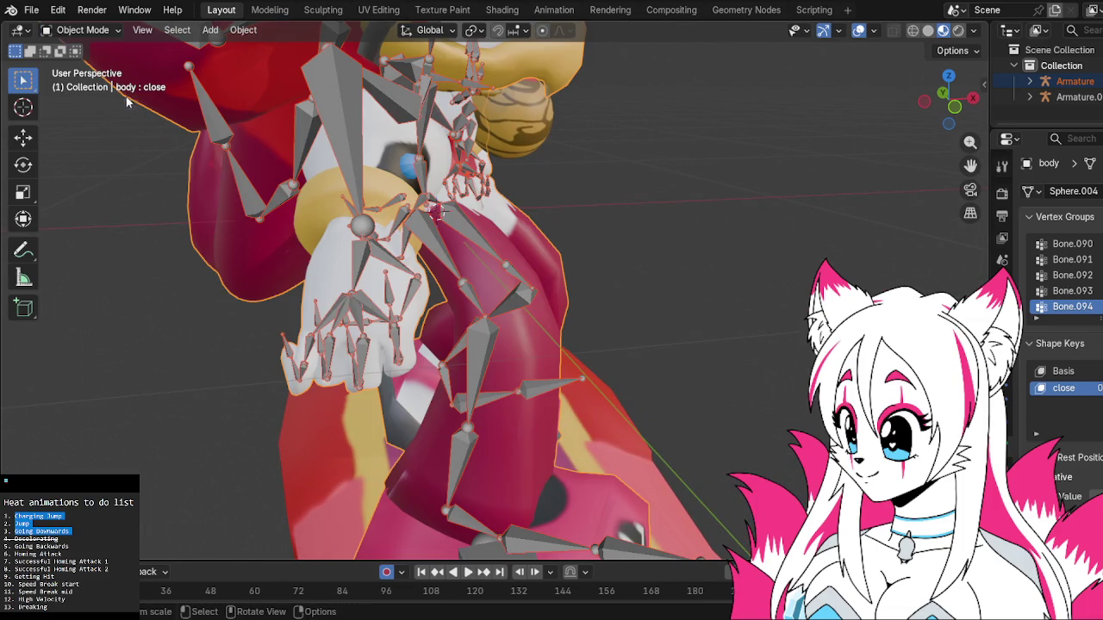
left_click(81, 30)
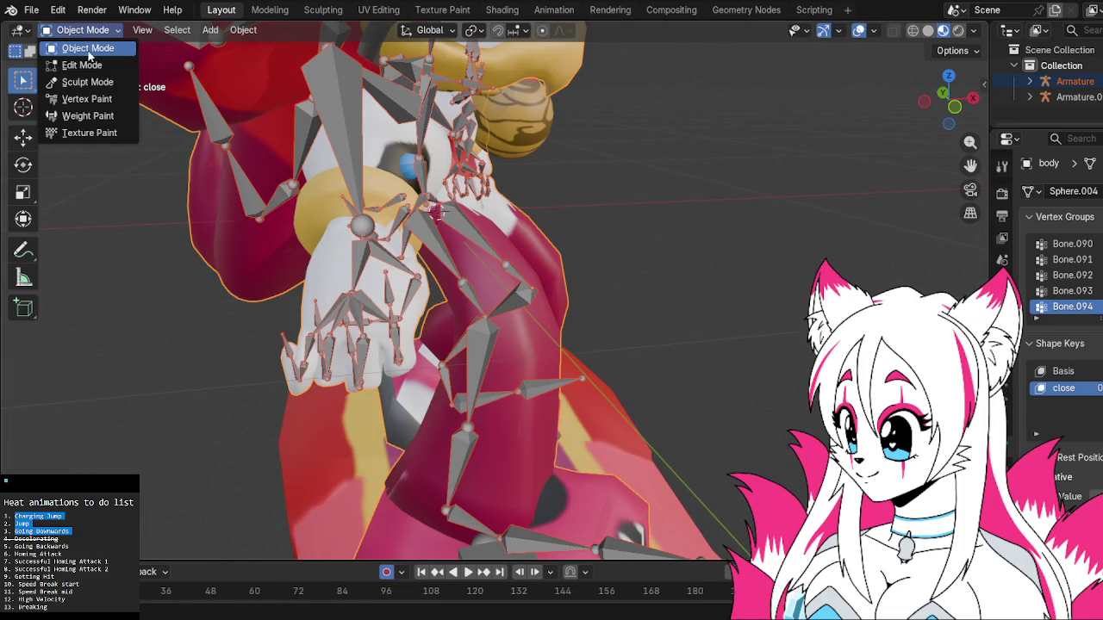
left_click(86, 98)
left_click(86, 30)
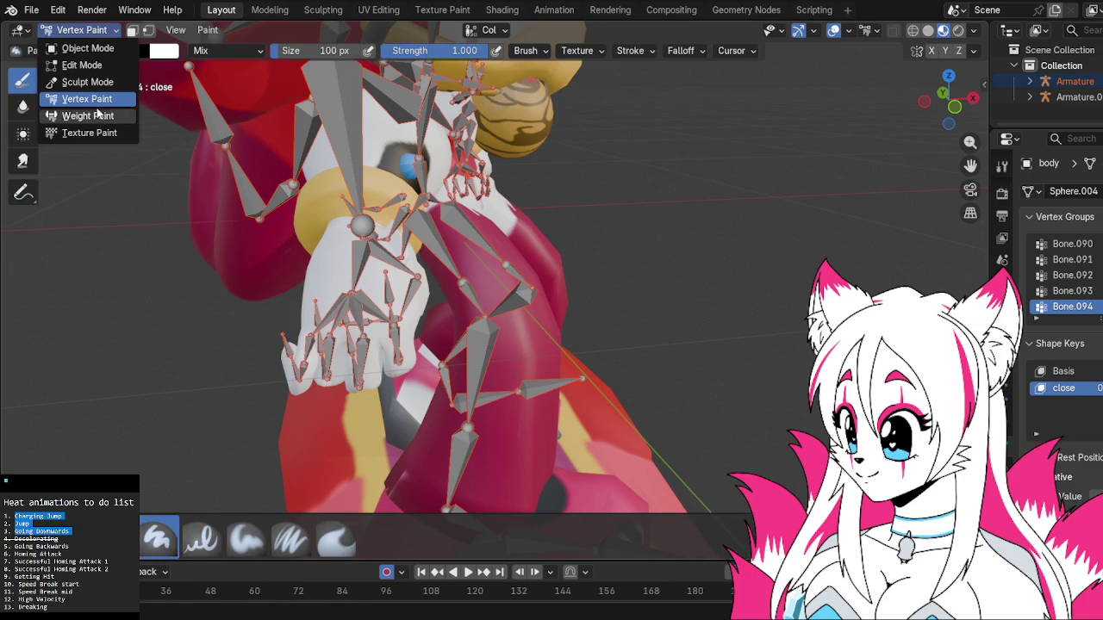
left_click(86, 115)
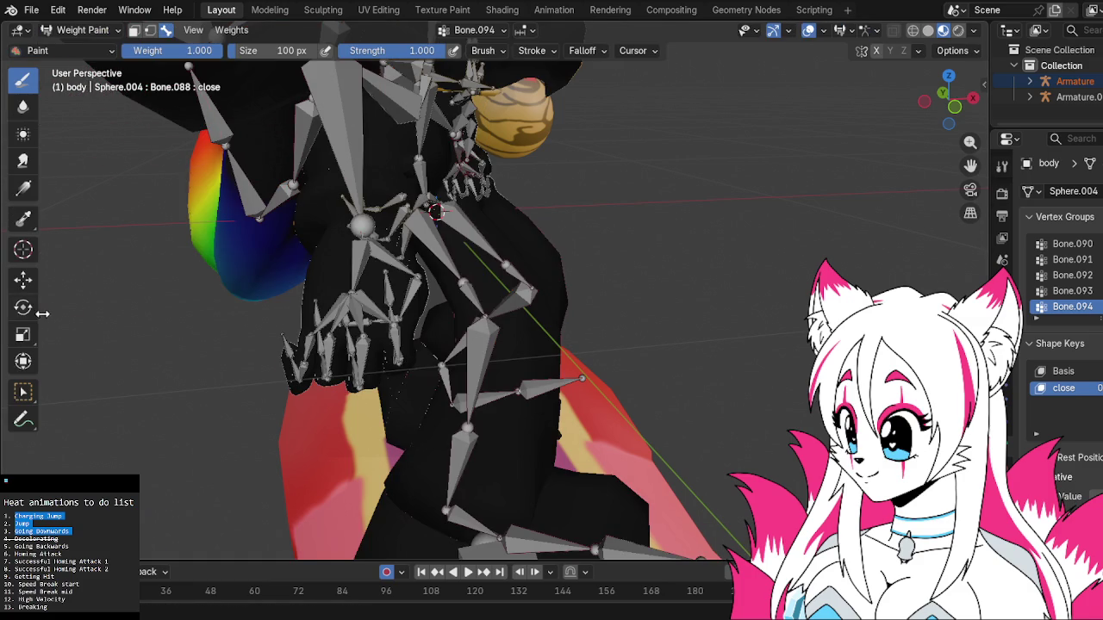
left_click(23, 392)
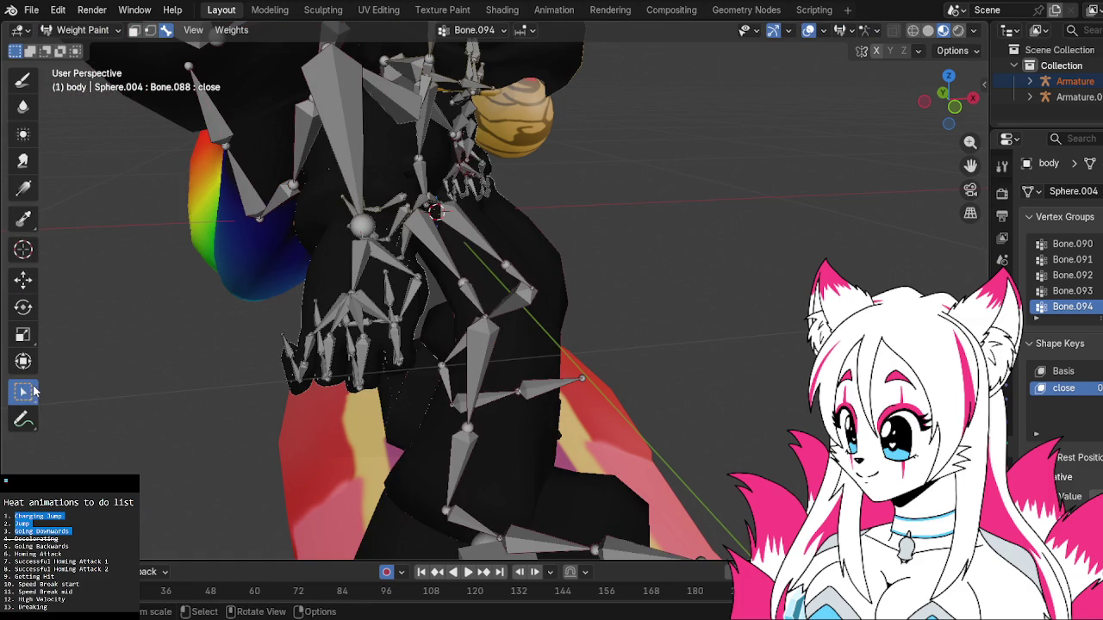
left_click(391, 271)
left_click(405, 290)
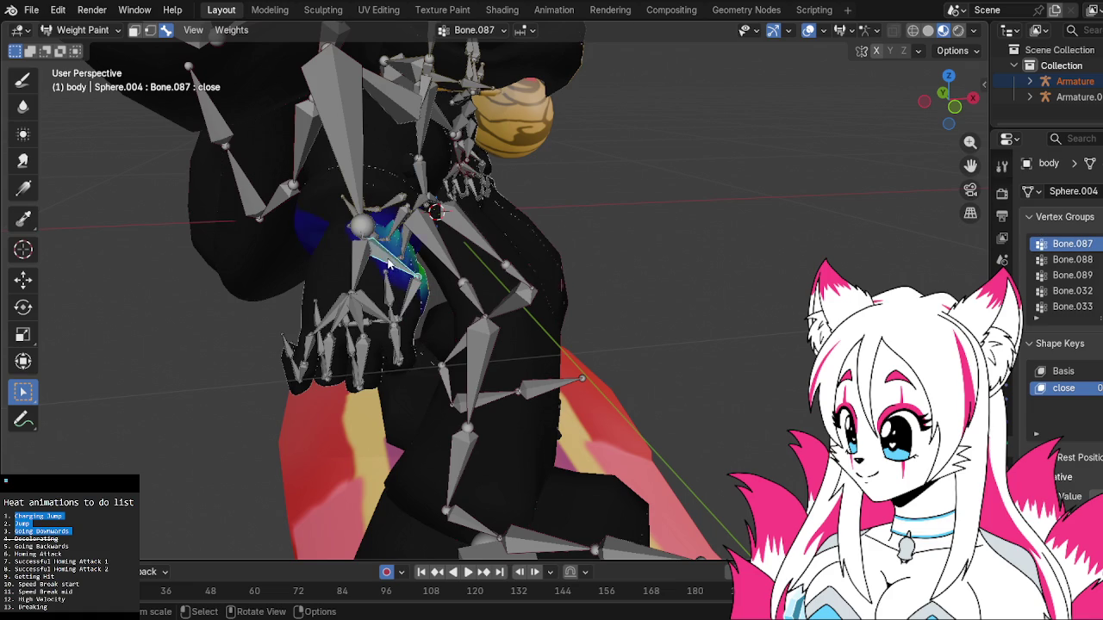
Zoom in on the hand and display Bone.088's vertex group weights.
left_click(387, 264)
scroll(371, 242, "up", 3)
mouse_move(370, 241)
middle_mouse_down()
mouse_move(318, 248)
mouse_move(410, 247)
mouse_move(360, 231)
mouse_move(405, 236)
middle_mouse_up()
left_click(370, 290)
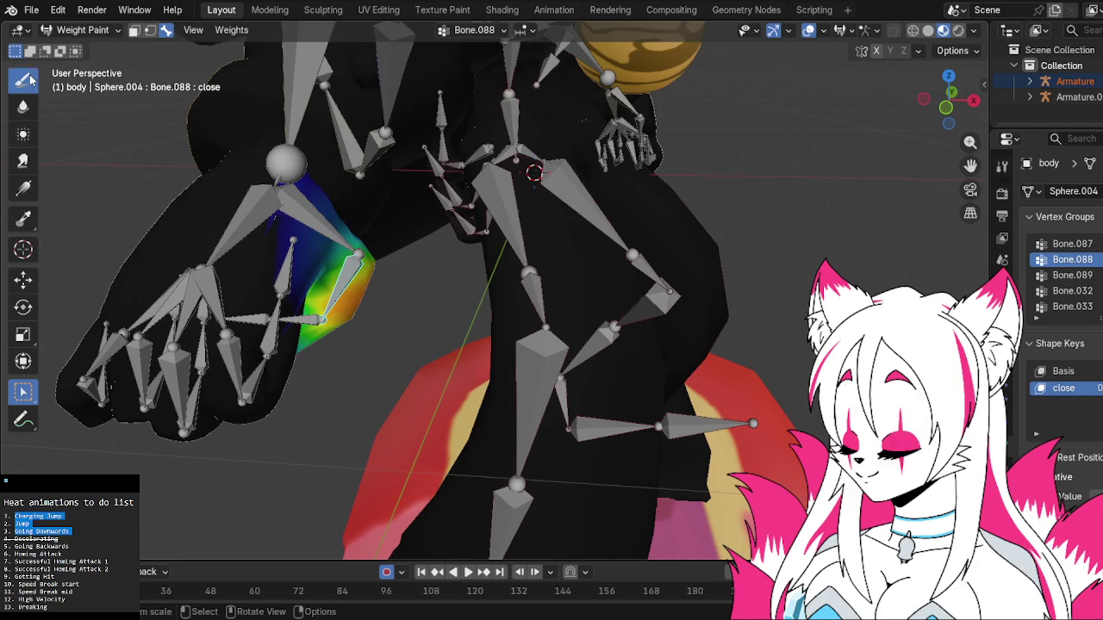
left_click(30, 80)
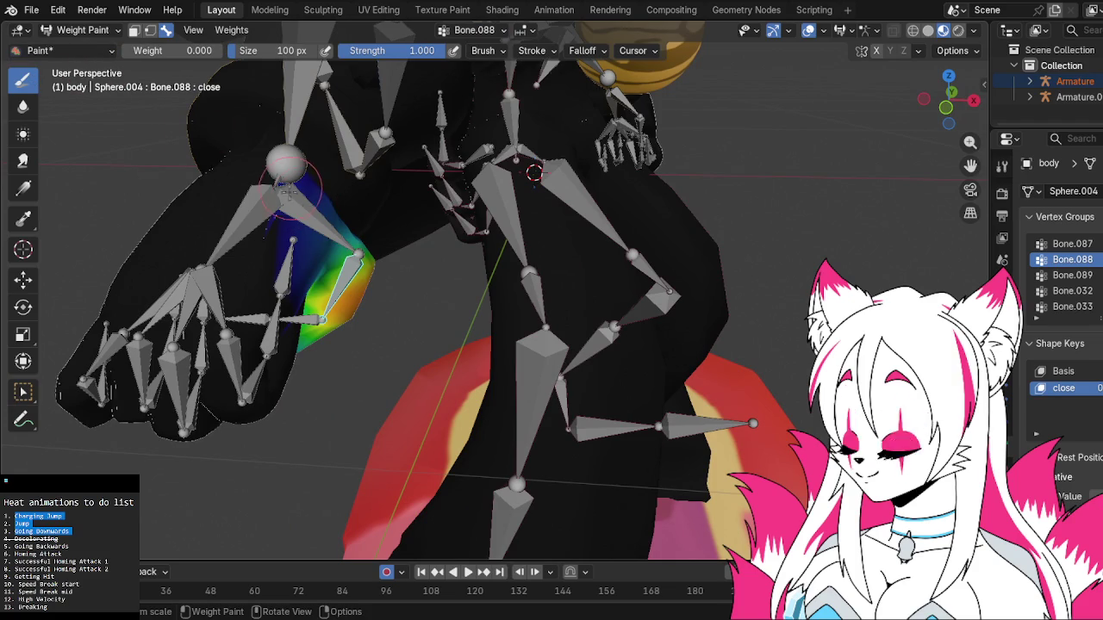
middle_click_drag(312, 176, 325, 169)
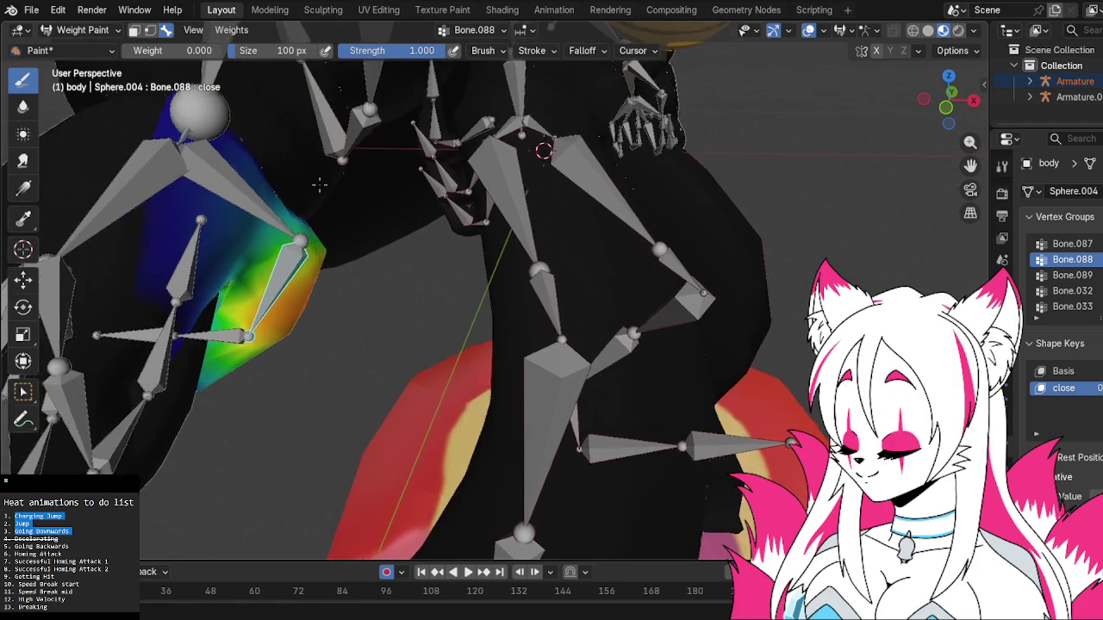
Fade Bone.088's hand weights with several Gradient strokes across the hand.
left_click(24, 194)
left_click_drag(325, 231, 353, 265)
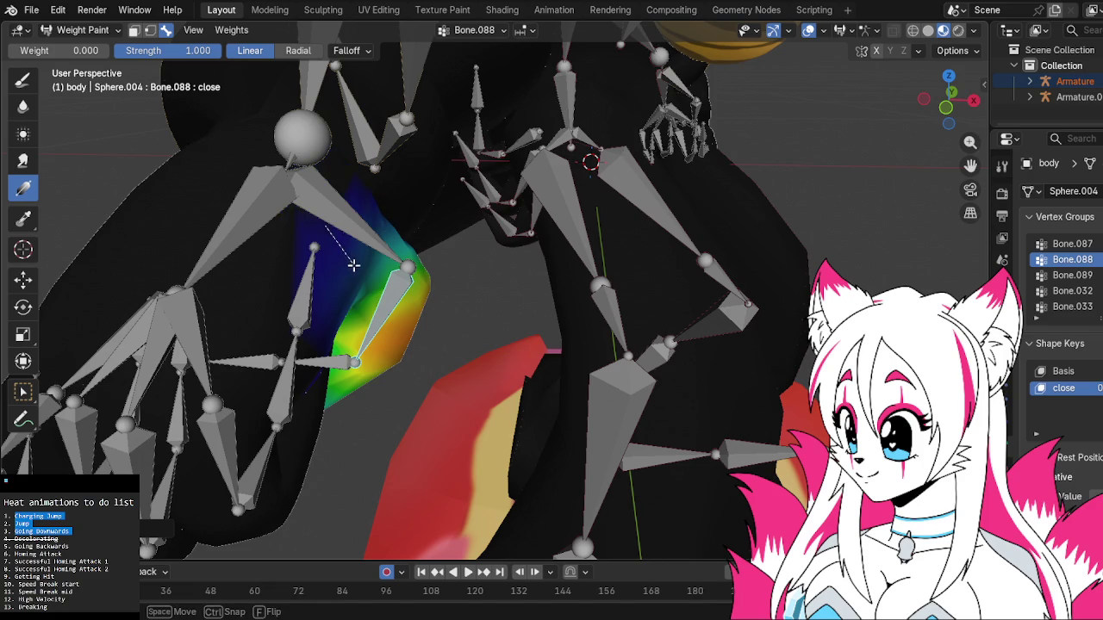
mouse_move(298, 234)
middle_mouse_down()
mouse_move(352, 246)
mouse_move(265, 236)
middle_mouse_up()
mouse_move(265, 236)
left_mouse_down()
mouse_move(275, 256)
mouse_move(293, 259)
left_mouse_up()
middle_click_drag(293, 259, 302, 249)
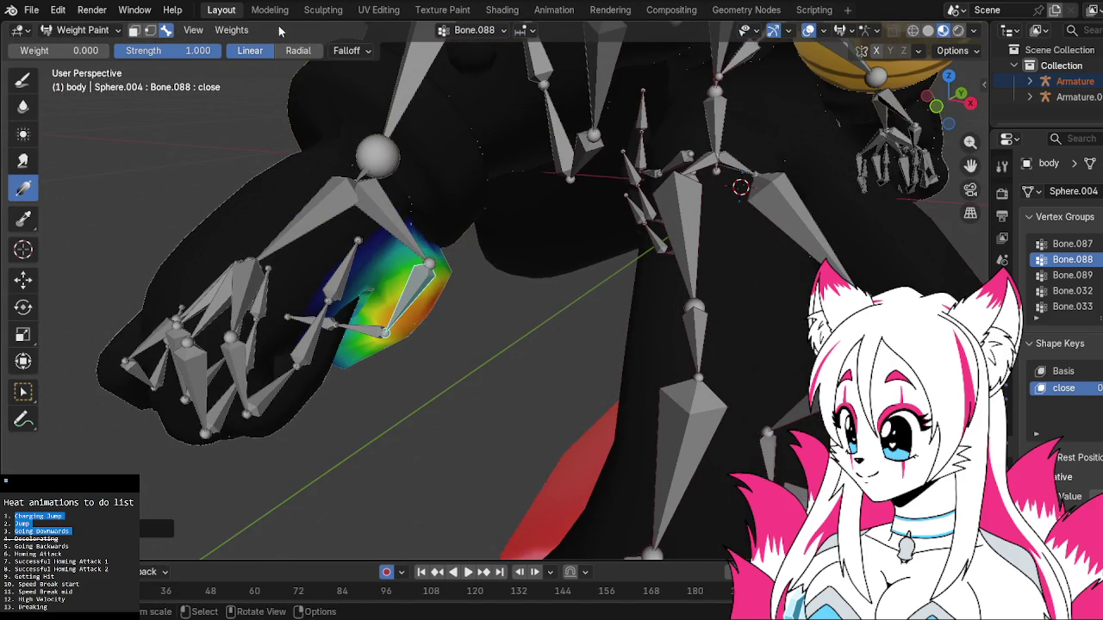
Return to the main Layout workspace with the body in Object Mode.
left_click(270, 10)
left_click(324, 10)
left_click(270, 10)
left_click(221, 9)
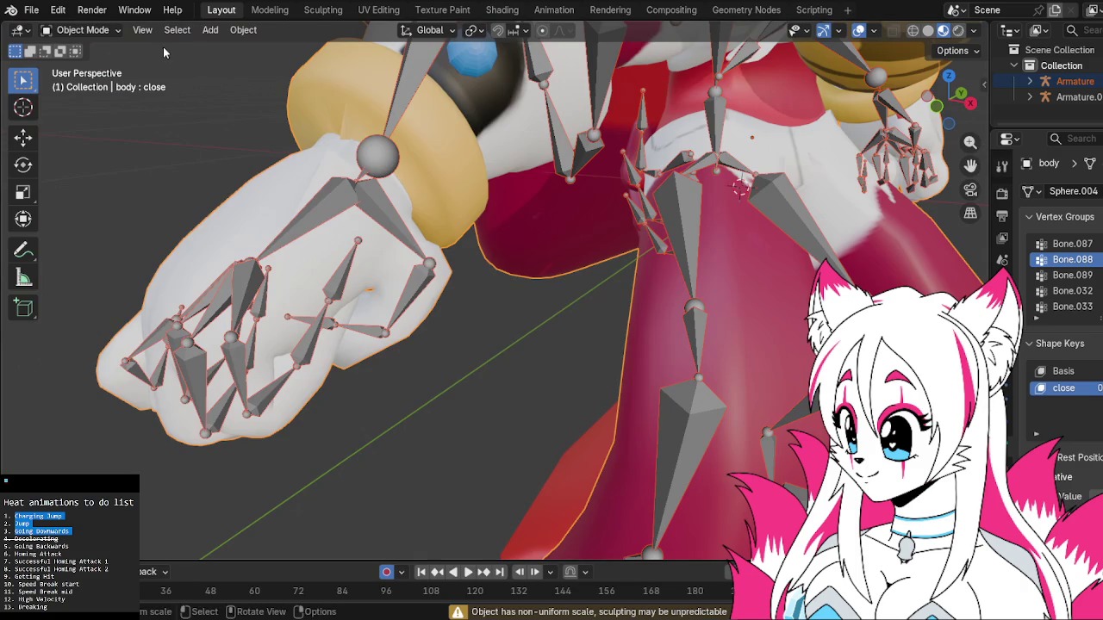
Back in Weight Paint, shrink Bone.068's weight spill near the wrist with a gradient.
middle_click_drag(382, 213, 336, 143)
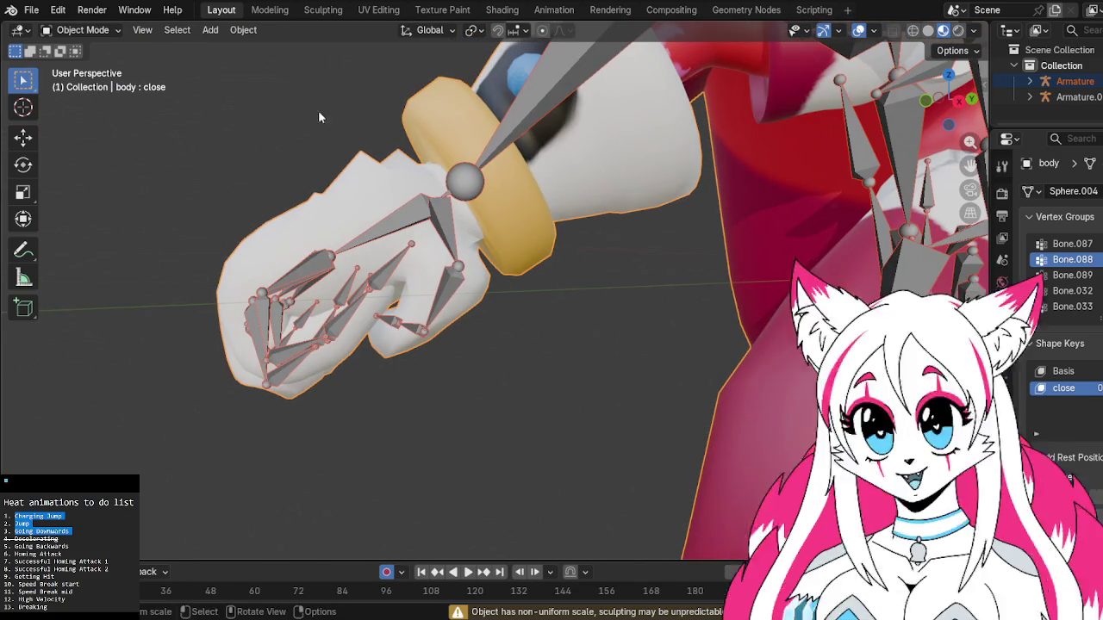
left_click(79, 30)
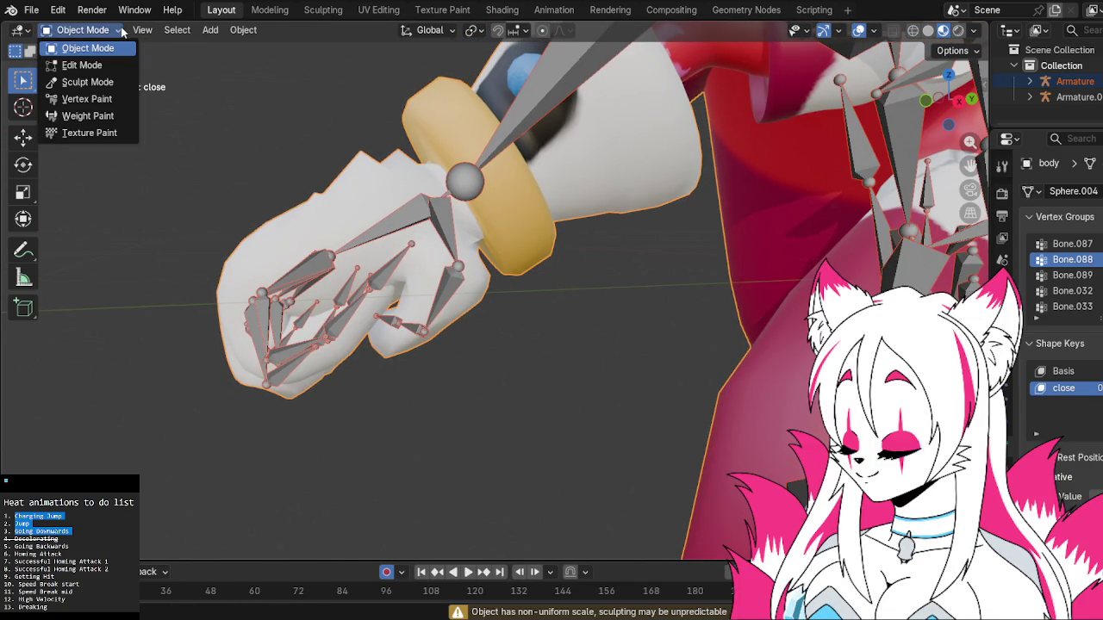
left_click(102, 116)
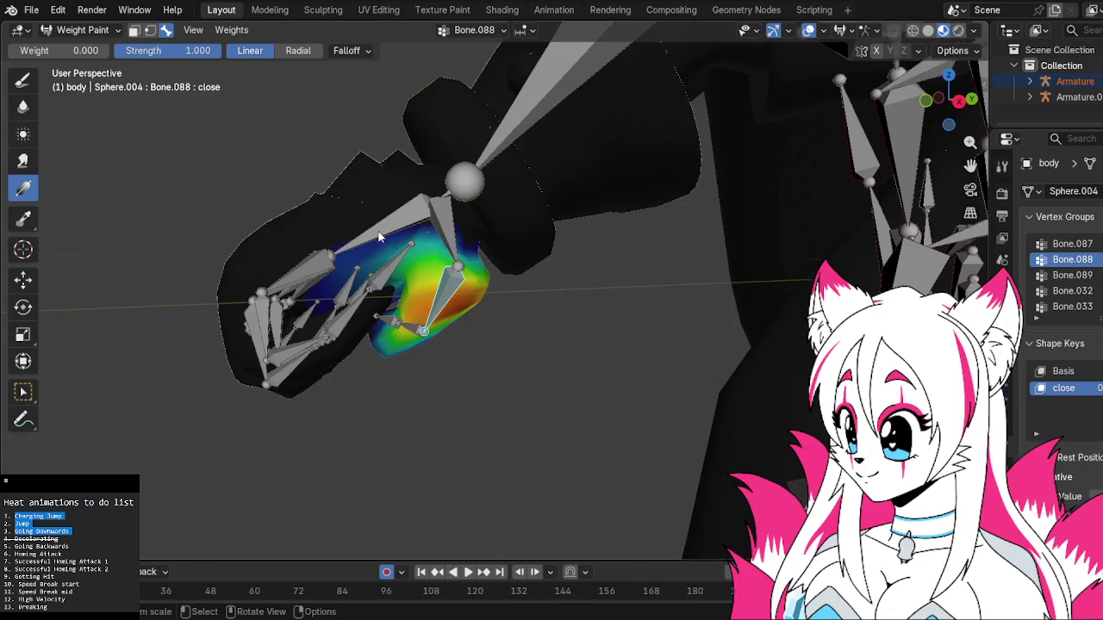
left_click(379, 237, "ctrl")
left_click(312, 271, "ctrl")
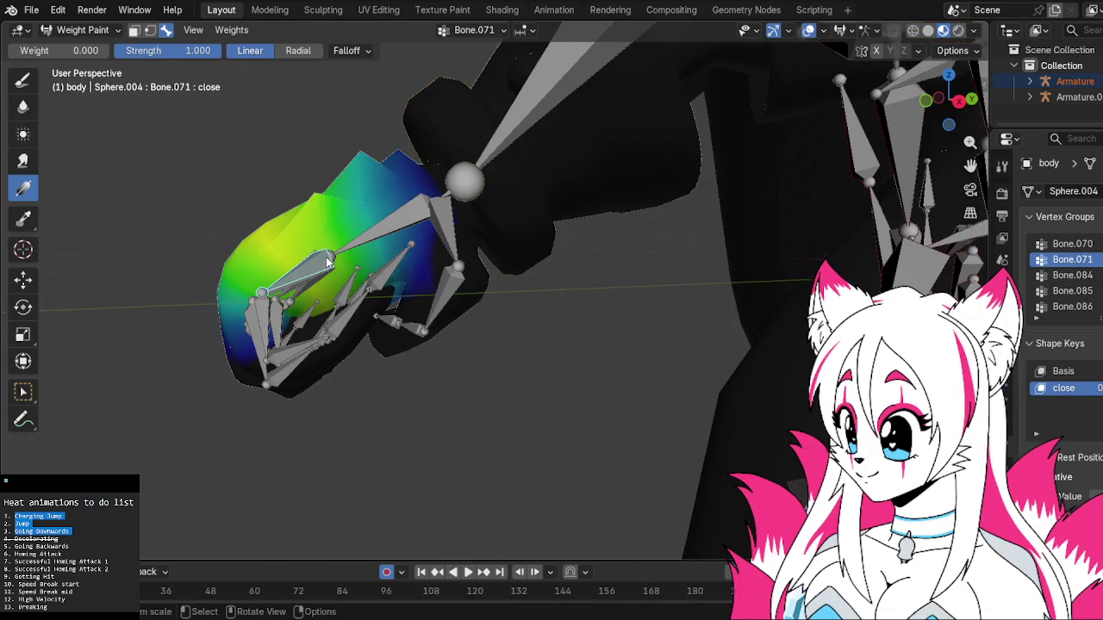
left_click(522, 138, "ctrl")
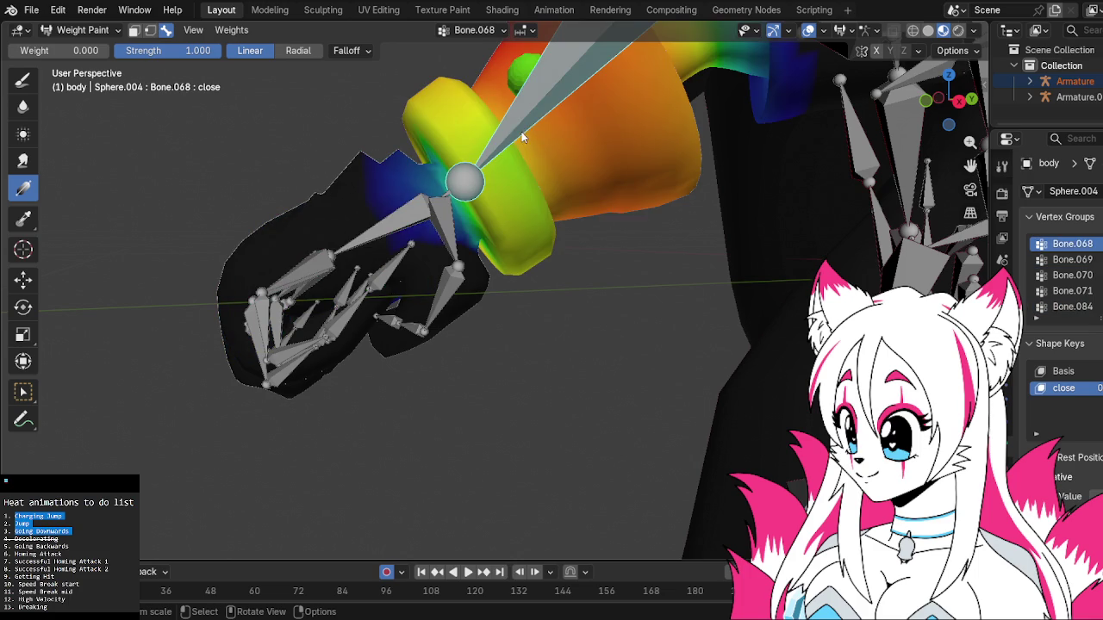
mouse_move(400, 213)
left_mouse_down()
mouse_move(459, 196)
mouse_move(347, 212)
left_mouse_up()
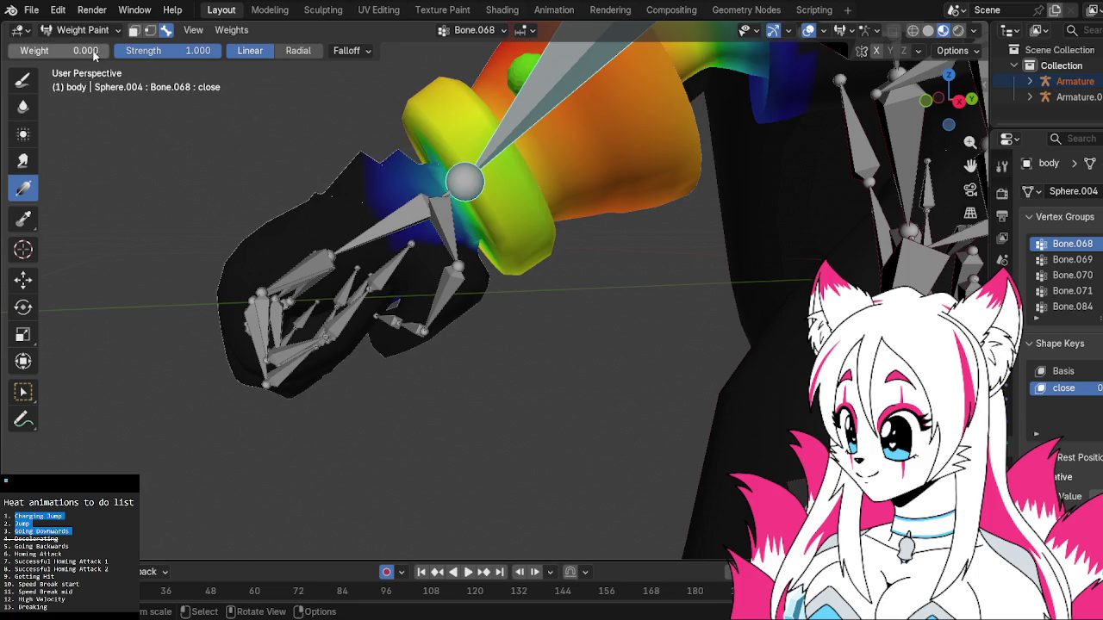
Set the Draw brush weight to 0.227, inspect the arm, and return to Object Mode.
left_click(24, 79)
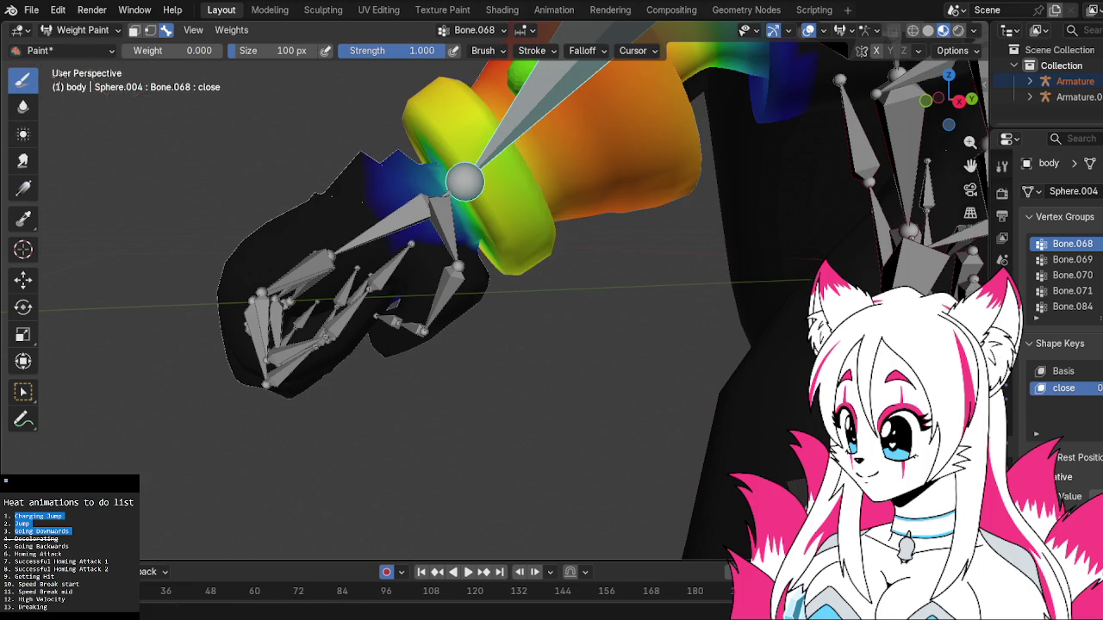
left_click_drag(172, 50, 200, 50)
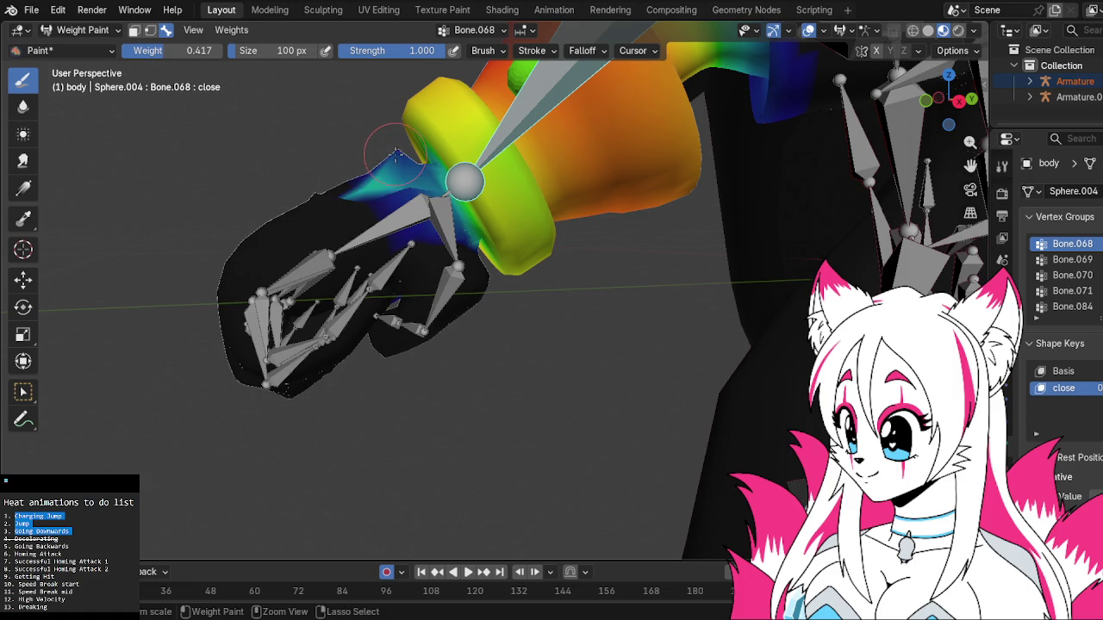
left_click_drag(199, 50, 201, 50)
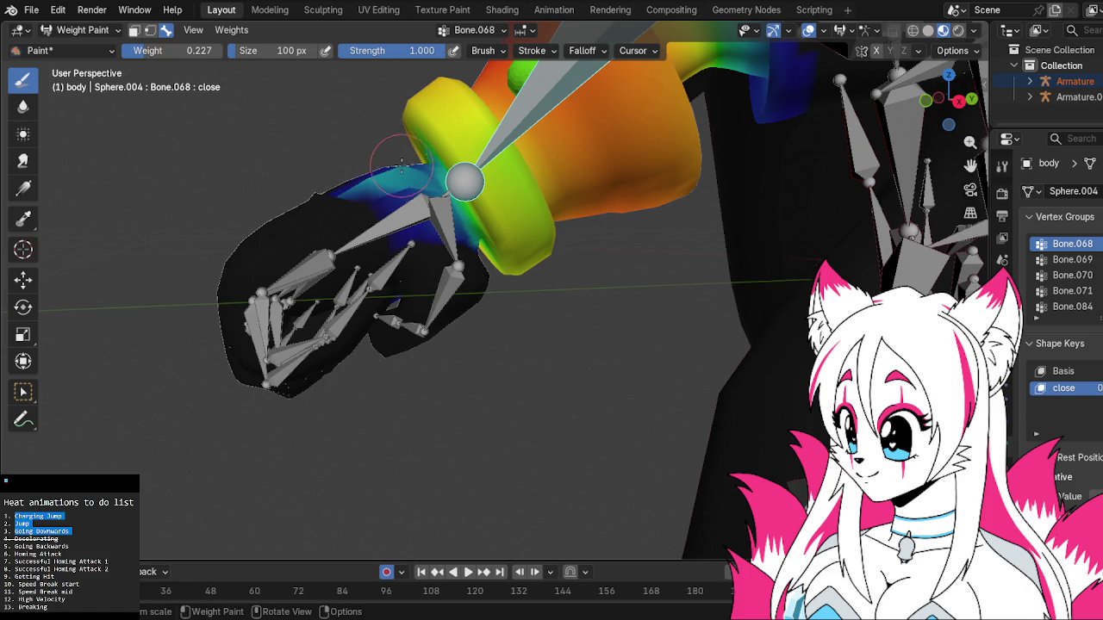
mouse_move(395, 161)
middle_mouse_down()
mouse_move(535, 164)
mouse_move(403, 231)
middle_mouse_up()
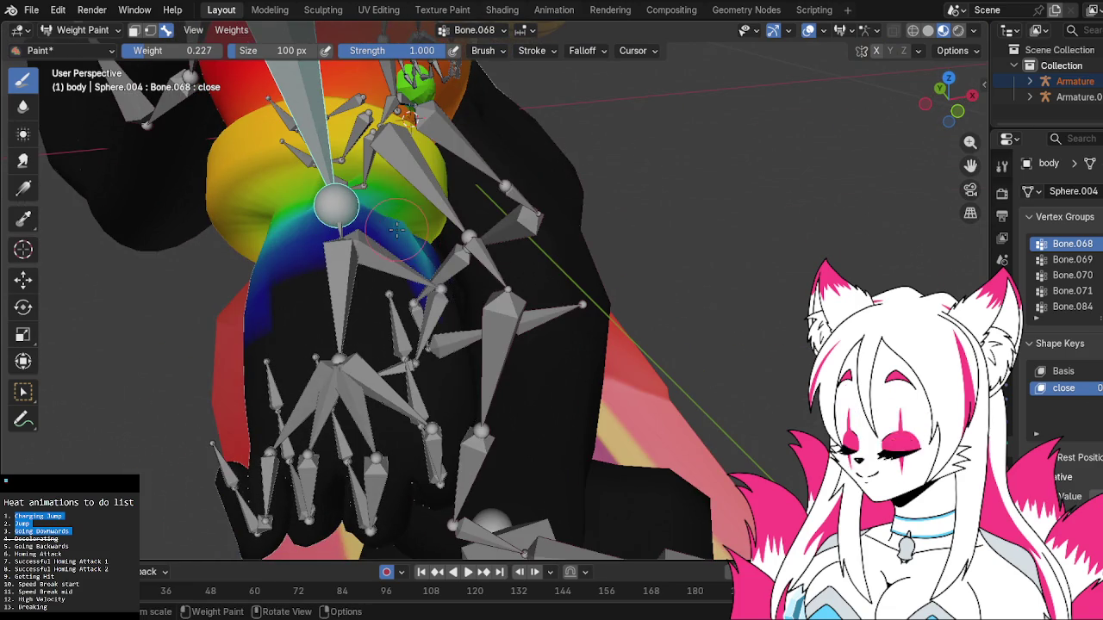
mouse_move(403, 231)
middle_mouse_down()
mouse_move(504, 229)
mouse_move(253, 233)
mouse_move(580, 242)
mouse_move(158, 53)
middle_mouse_up()
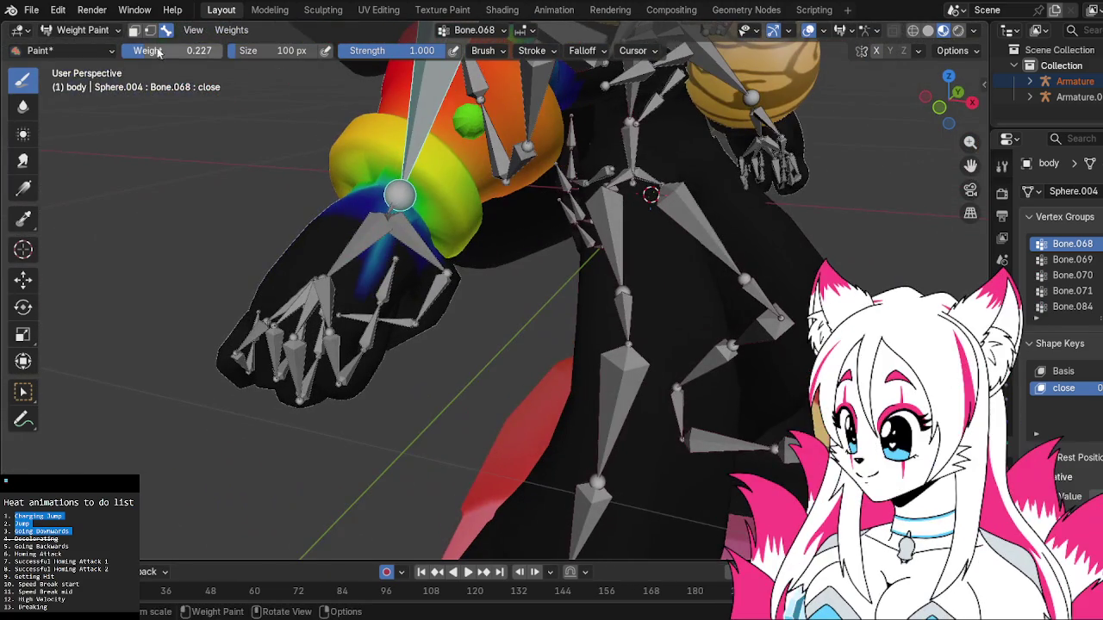
left_click(78, 30)
left_click(82, 46)
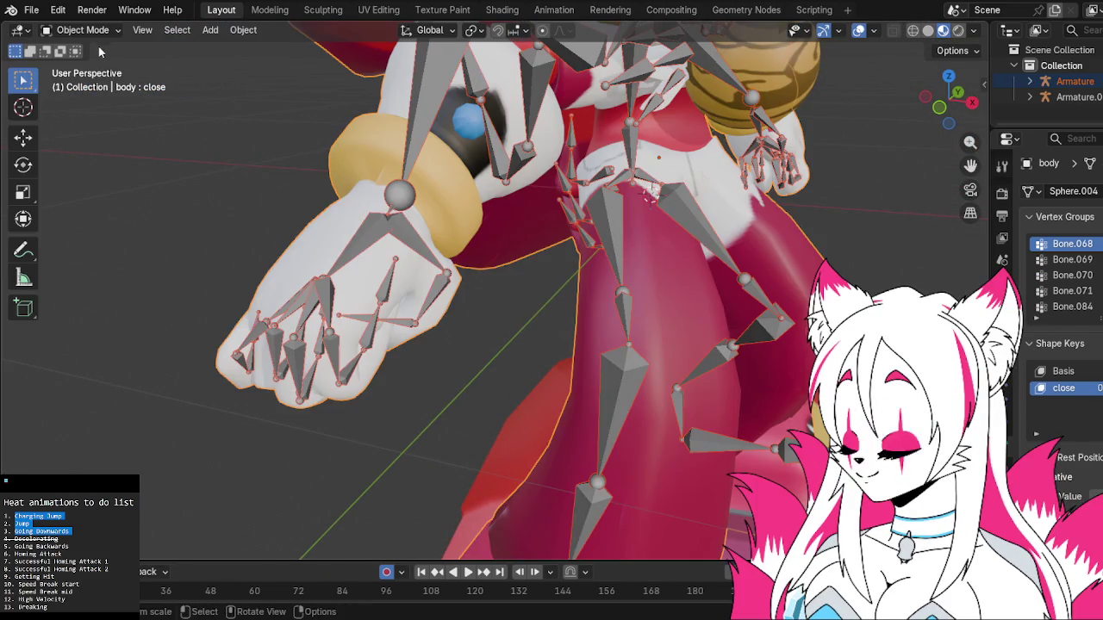
Switch to the Animation workspace and put the body armature into Pose Mode.
mouse_move(207, 146)
middle_mouse_down()
mouse_move(103, 90)
mouse_move(138, 145)
mouse_move(432, 162)
mouse_move(406, 134)
middle_mouse_up()
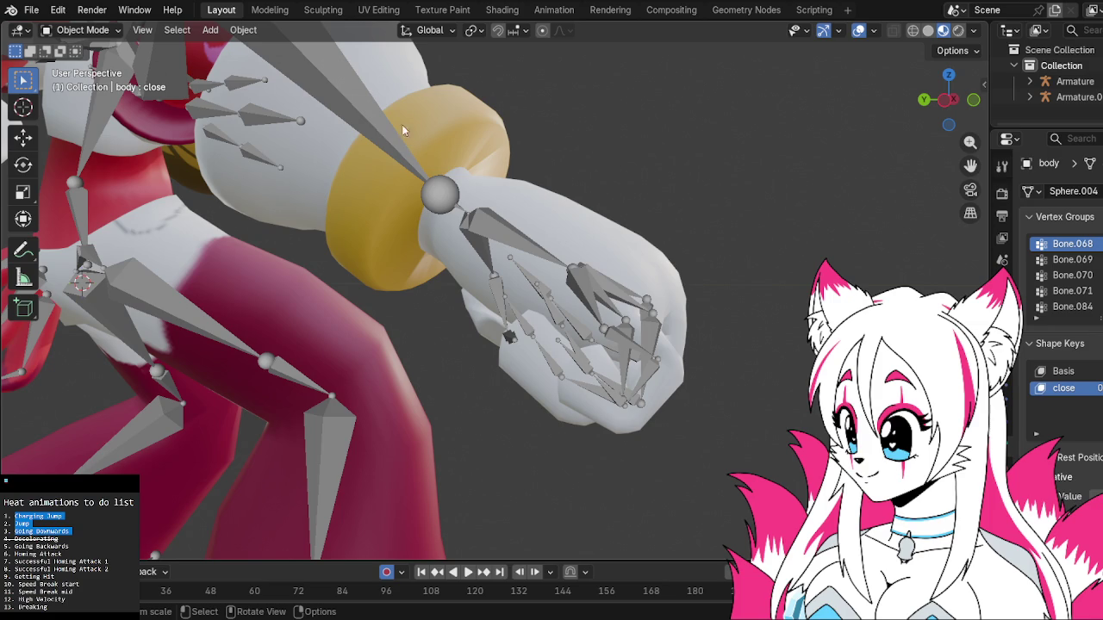
left_click(321, 9)
left_click(379, 9)
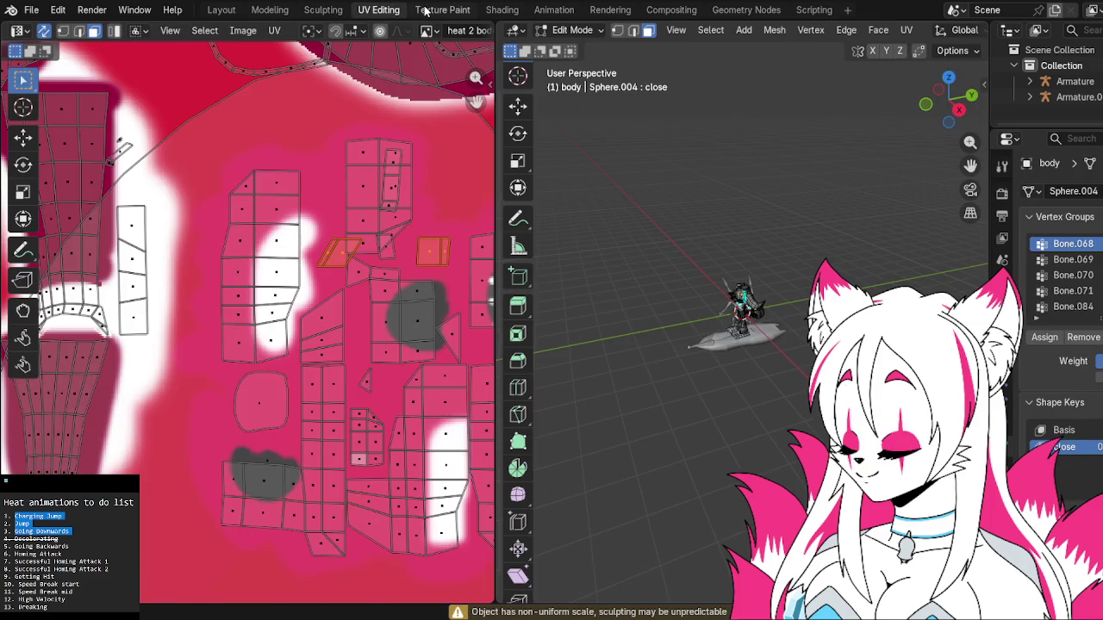
left_click(442, 10)
left_click(501, 9)
left_click(554, 9)
mouse_move(598, 145)
middle_mouse_down()
mouse_move(813, 173)
mouse_move(659, 151)
middle_mouse_up()
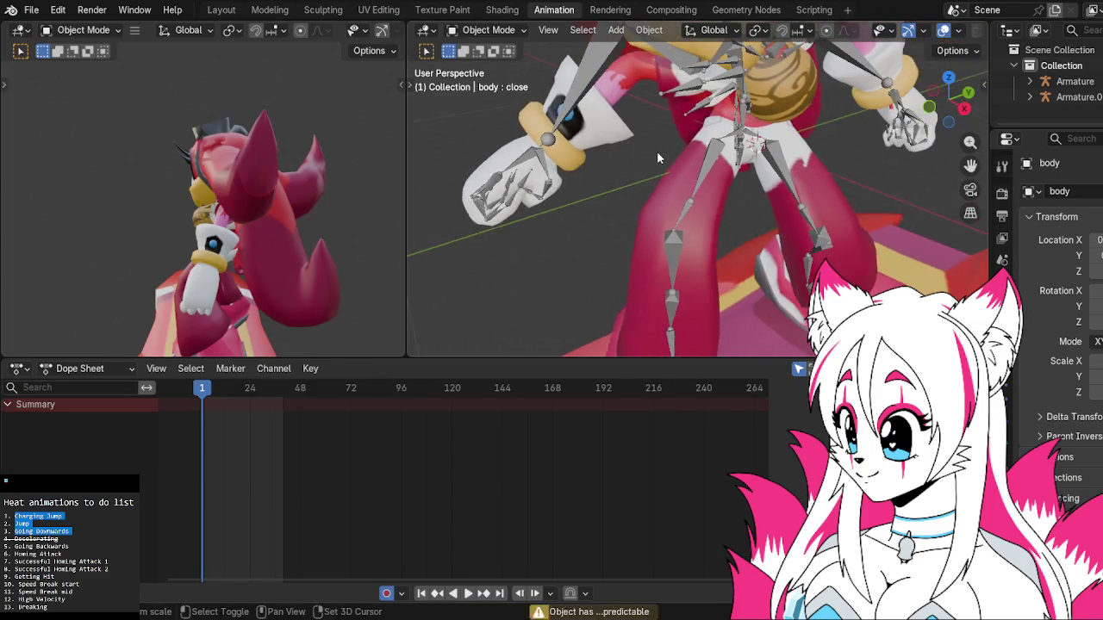
left_click(534, 154)
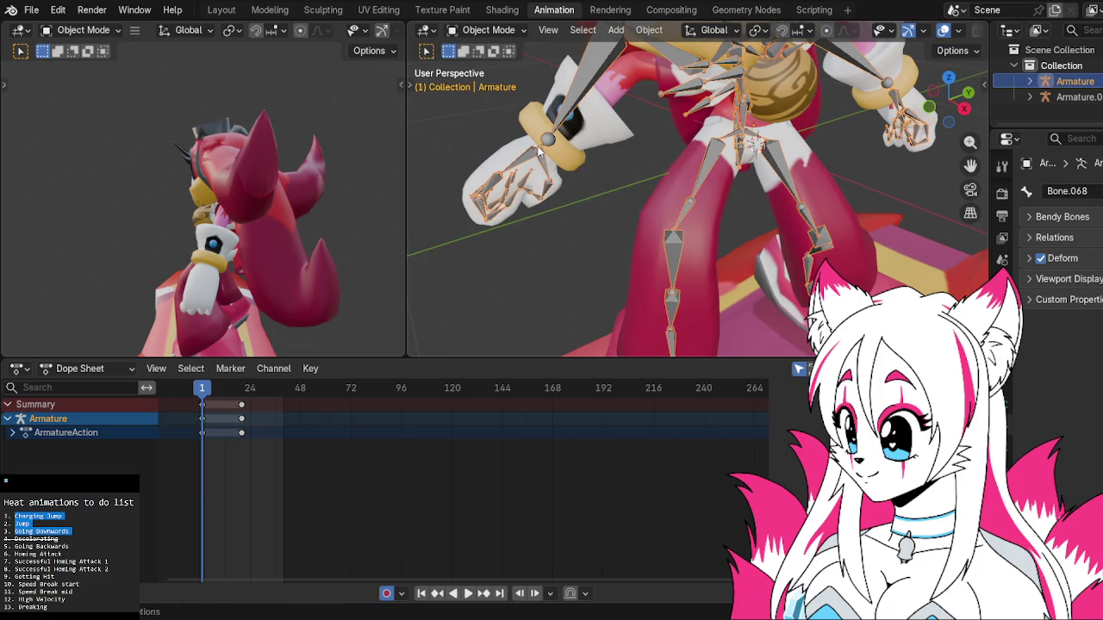
left_click(487, 29)
left_click(483, 81)
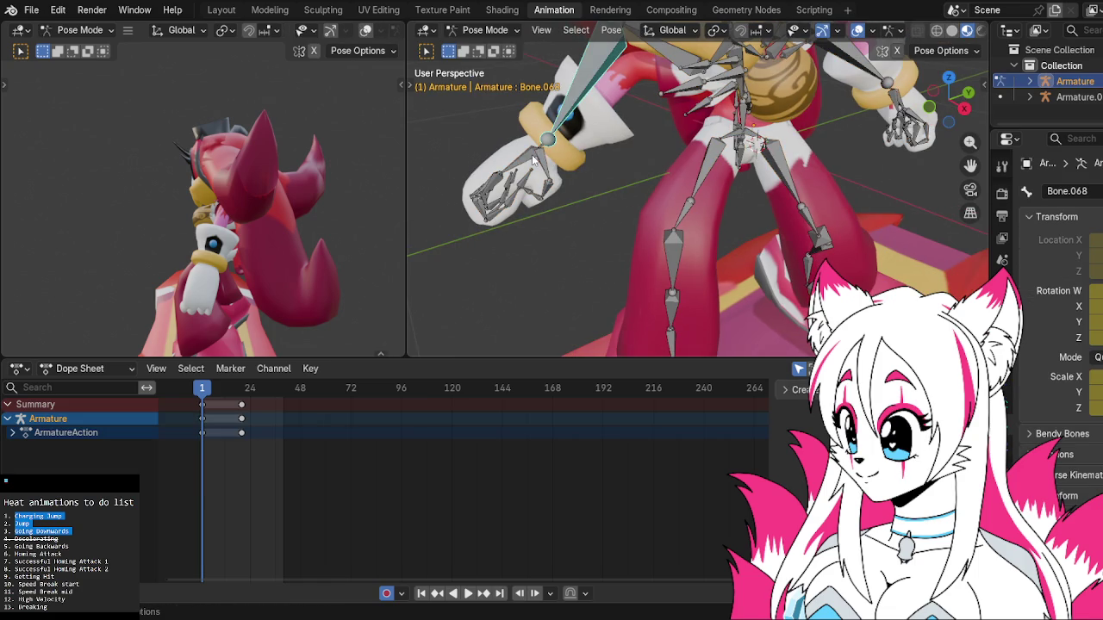
Rotate hand bone Bone.069 around its local Y axis.
left_click(538, 146)
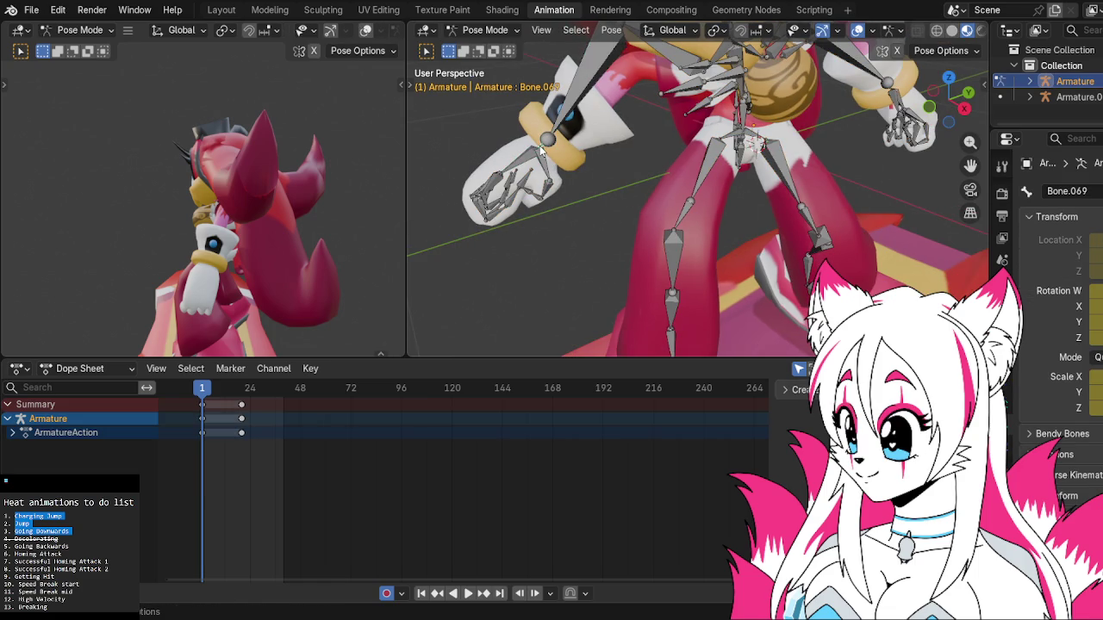
key("r")
key("r")
key("r")
key("z")
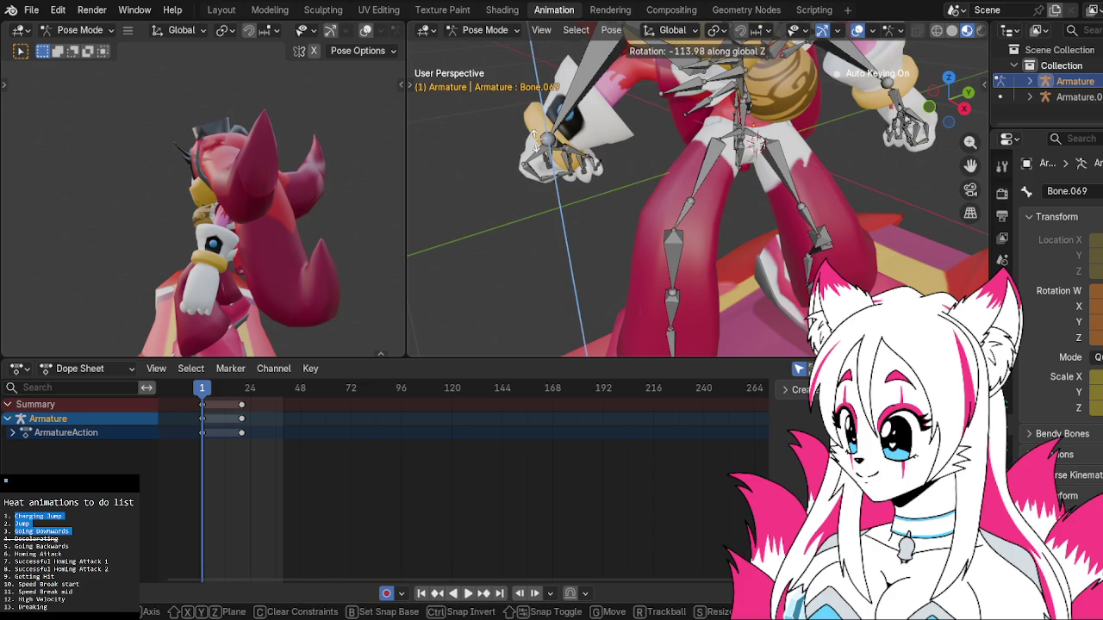
key("y")
key("y")
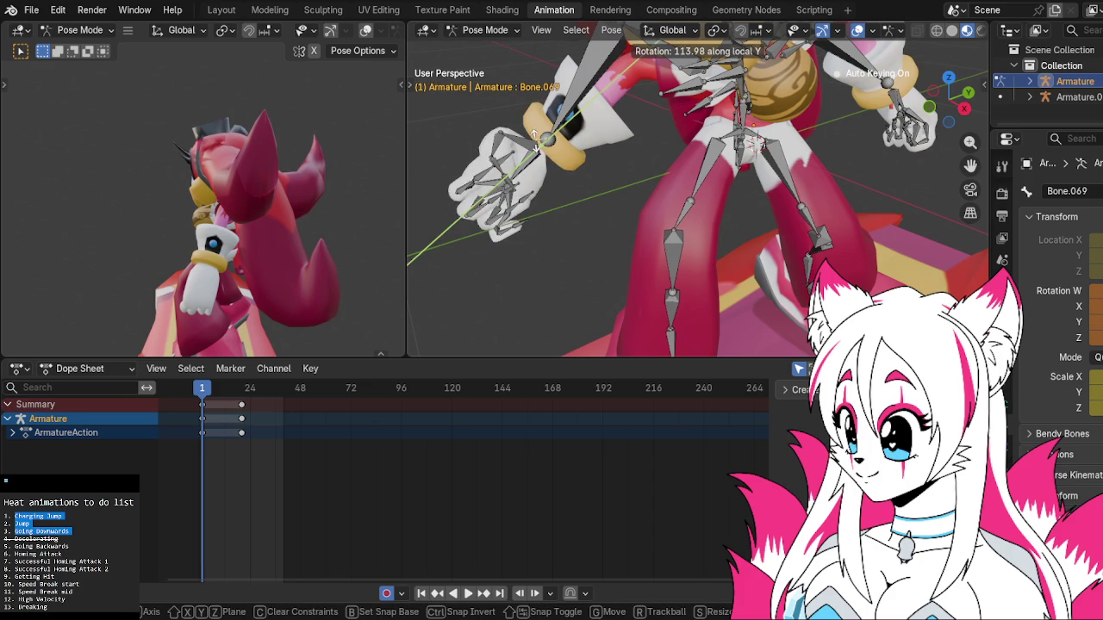
left_click(607, 153)
scroll(603, 164, "up", 3)
middle_click_drag(603, 163, 577, 172, "shift")
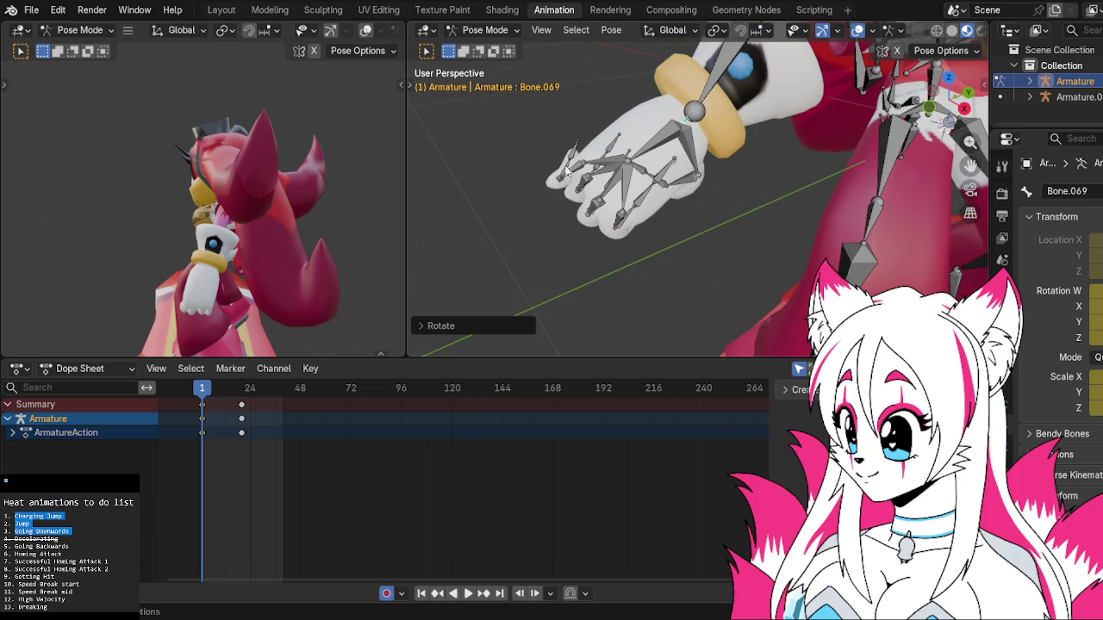
Rotate the first three finger bones to start curling the grip.
left_click(573, 171)
key("r")
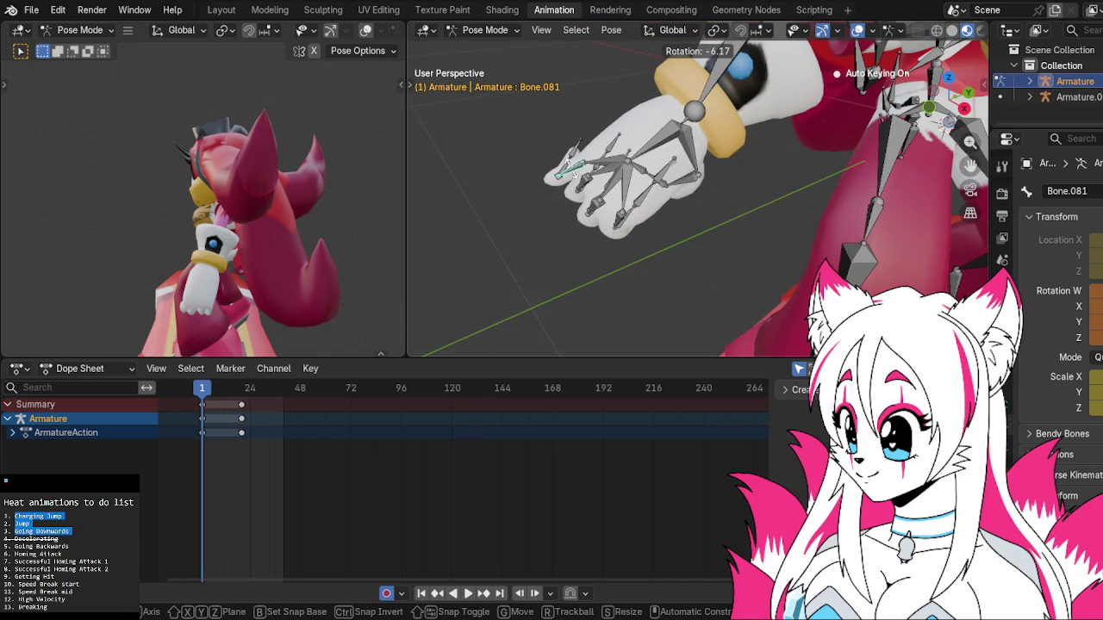
key("z")
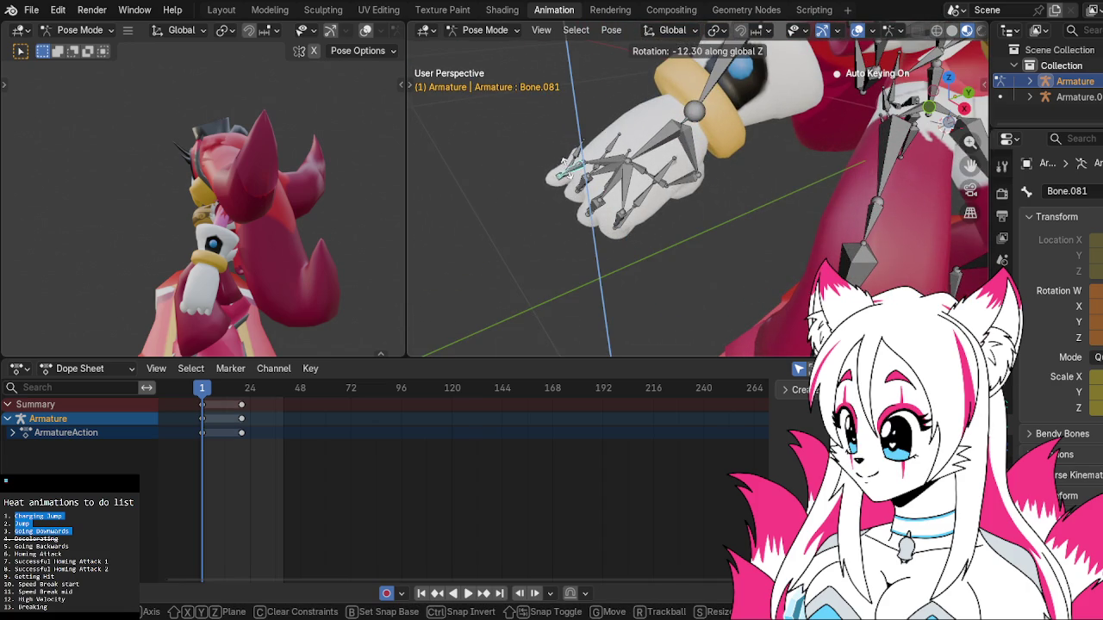
left_click(549, 176)
left_click(572, 169)
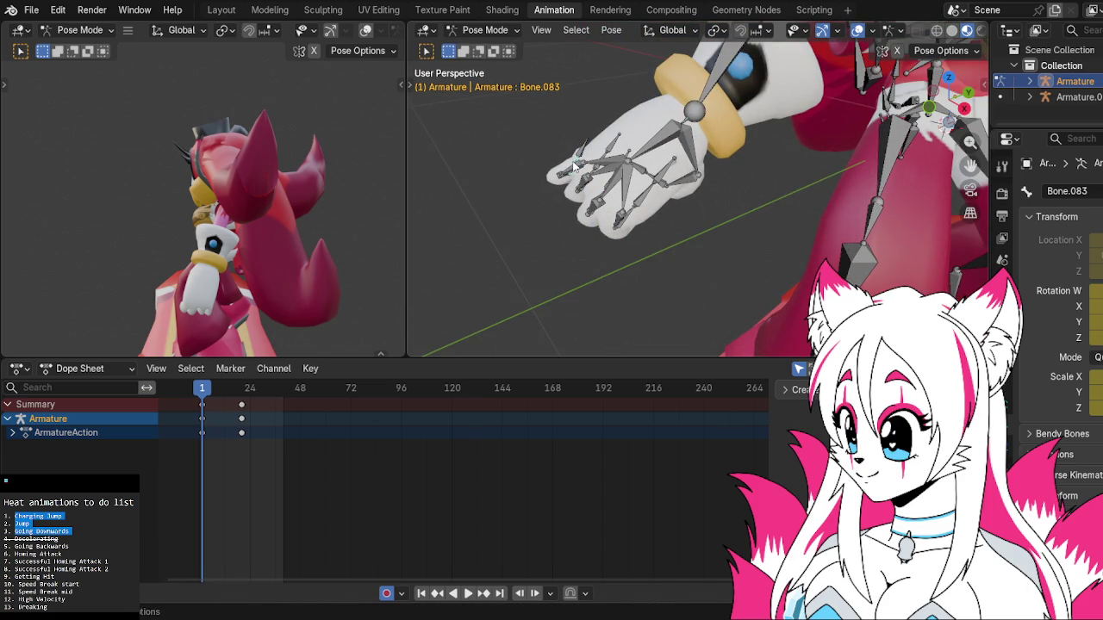
key("r")
left_click(578, 170)
key("r")
left_click(567, 175)
Rotate the two remaining finger bones, then zoom out and select all body bones.
mouse_move(567, 174)
middle_mouse_down()
mouse_move(789, 161)
mouse_move(776, 198)
middle_mouse_up()
left_click(771, 213)
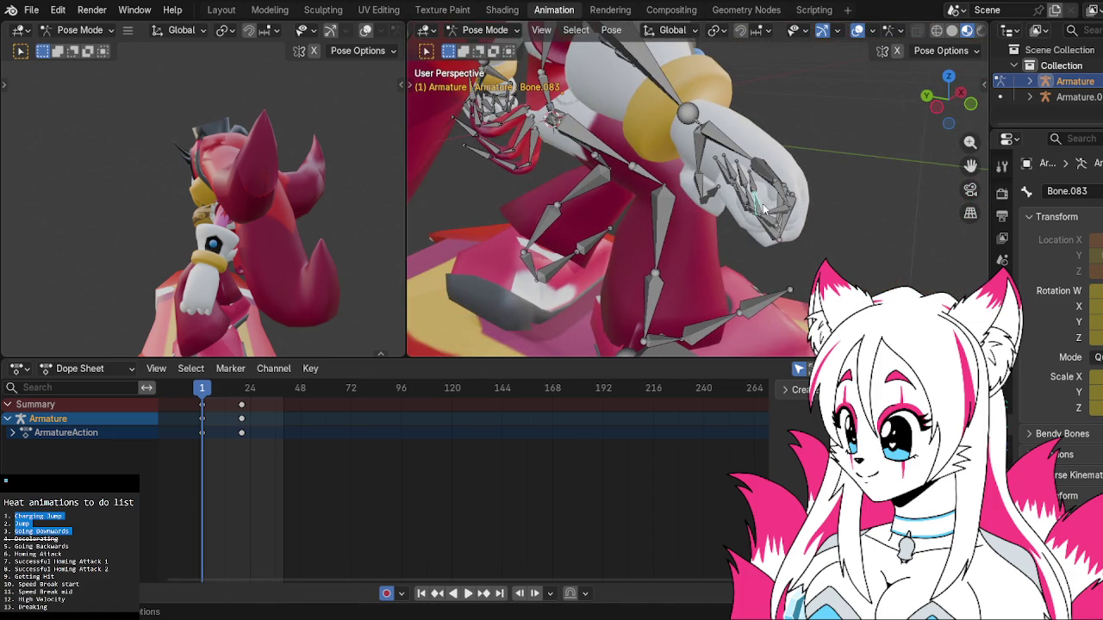
key("r")
left_click(772, 212)
left_click(775, 201)
key("r")
left_click(778, 207)
left_click(779, 207)
mouse_move(778, 207)
middle_mouse_down()
mouse_move(573, 180)
mouse_move(585, 183)
mouse_move(514, 186)
mouse_move(431, 224)
middle_mouse_up()
scroll(689, 204, "down", 2)
scroll(573, 179, "down", 2)
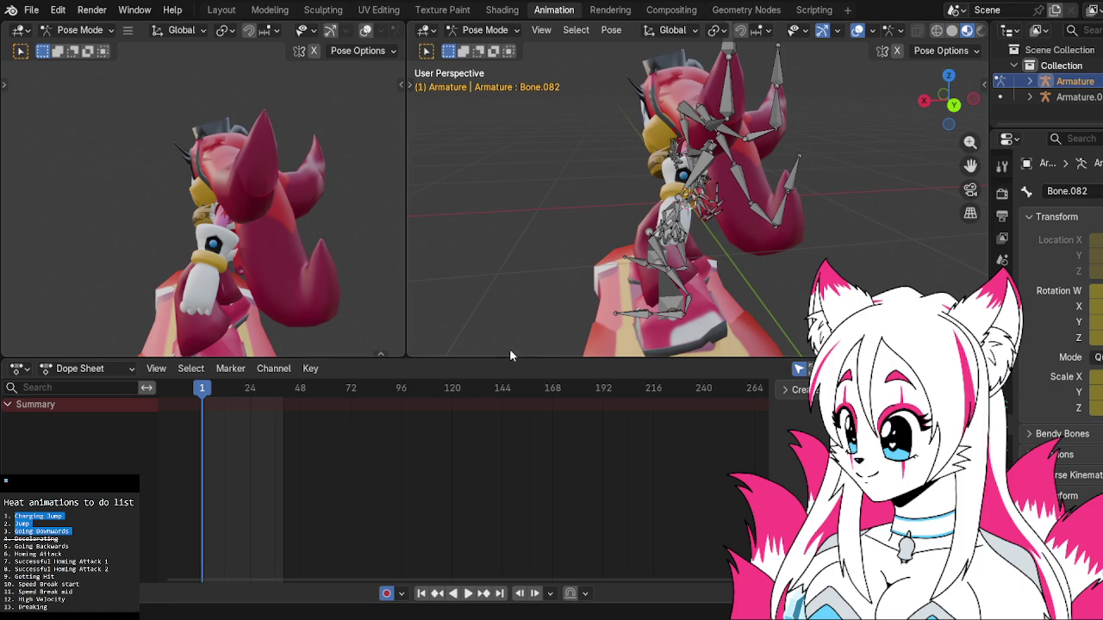
key("a")
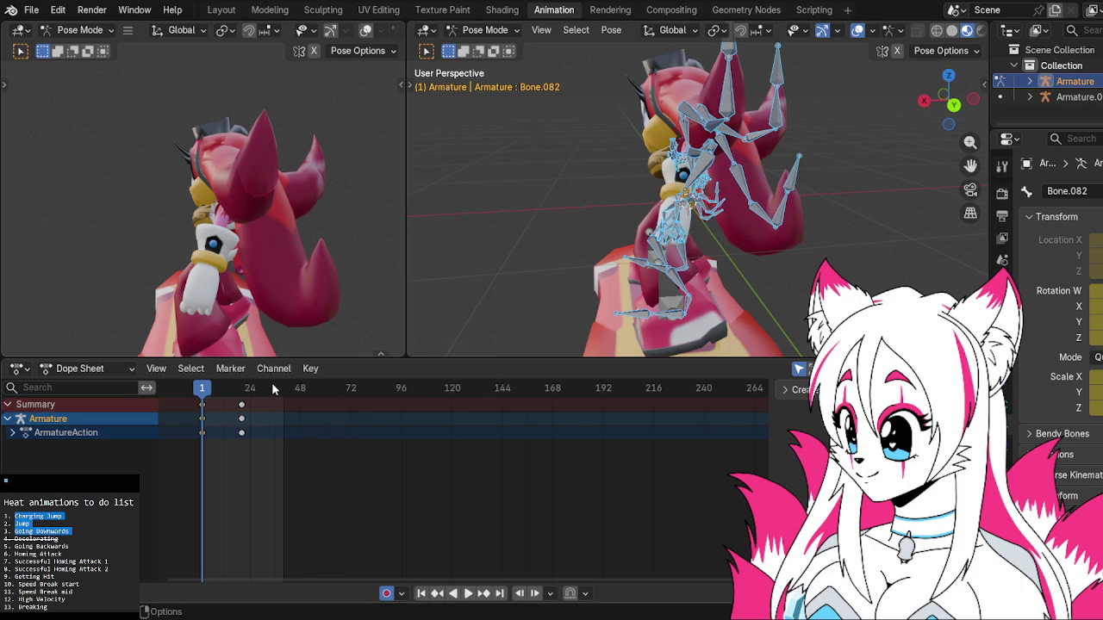
key("space")
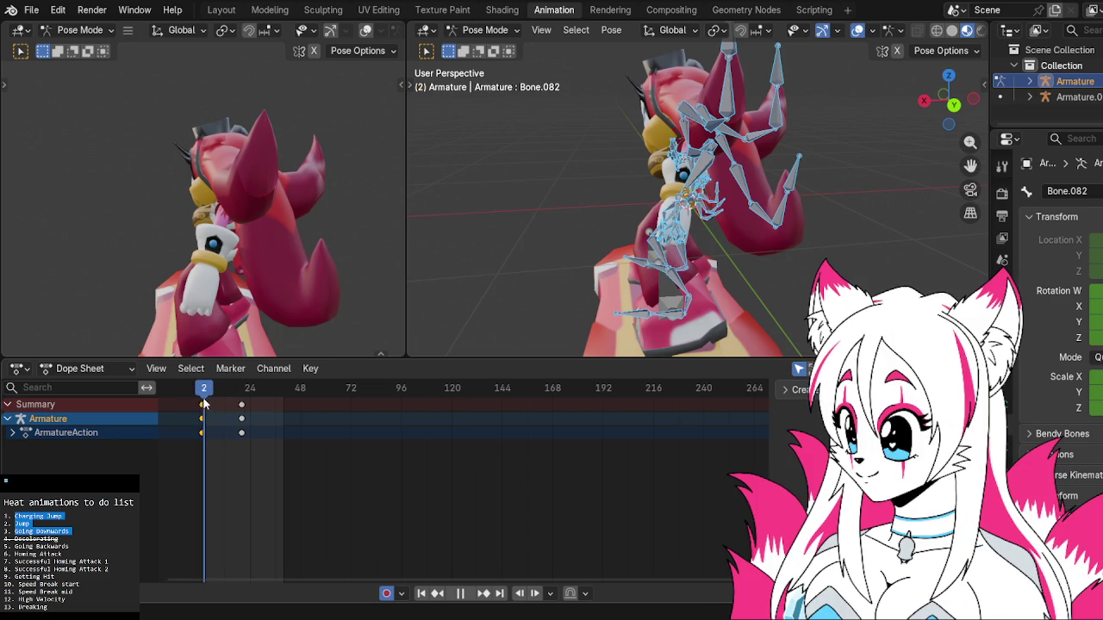
key("Escape")
mouse_move(568, 231)
middle_mouse_down()
mouse_move(817, 219)
mouse_move(793, 236)
mouse_move(944, 105)
middle_mouse_up()
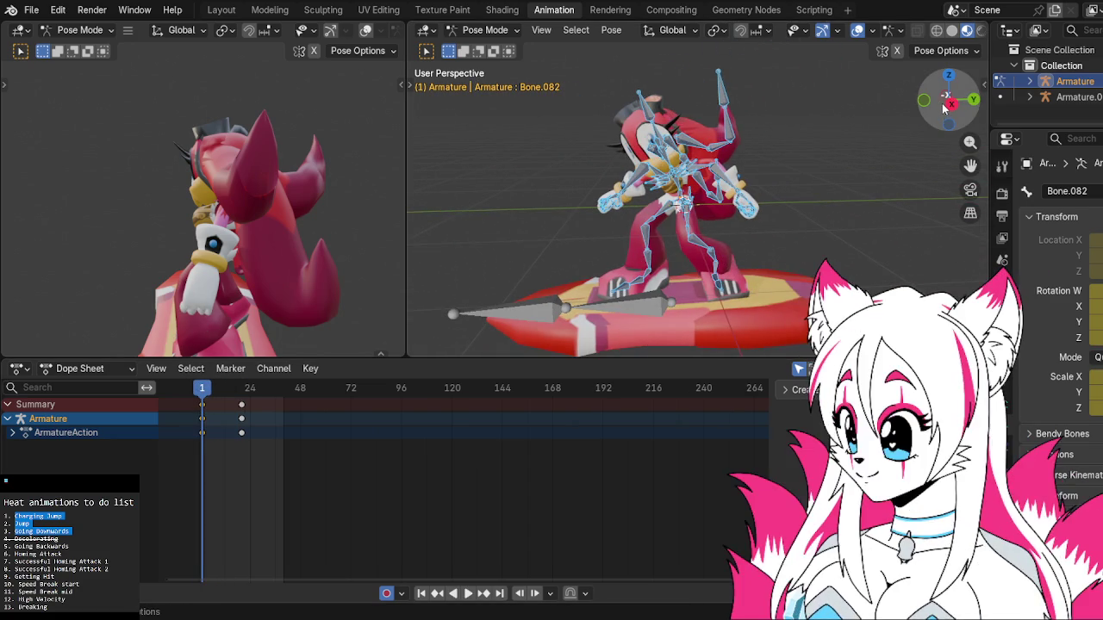
left_click(945, 106)
left_click(945, 105)
scroll(796, 183, "up", 3)
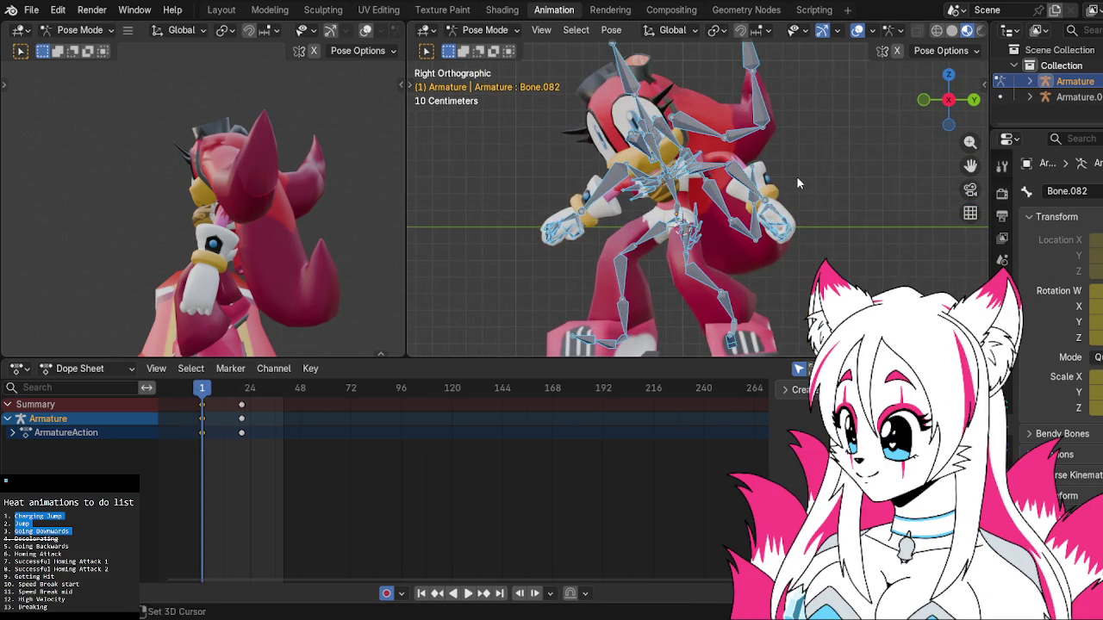
scroll(796, 175, "down", 3)
middle_click_drag(793, 148, 723, 218, "shift")
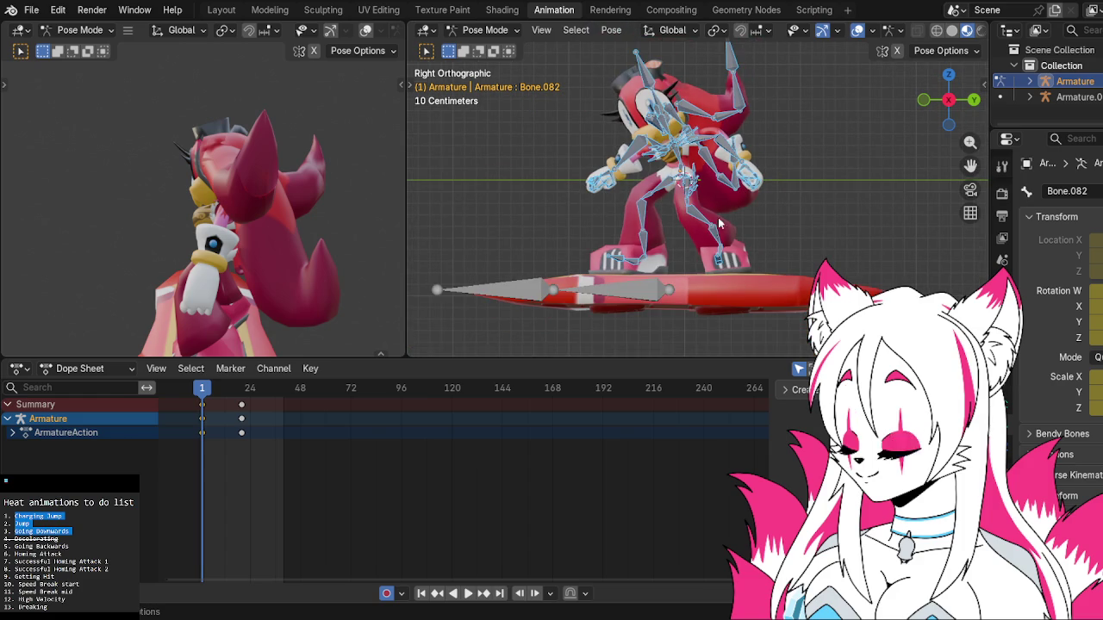
key("space")
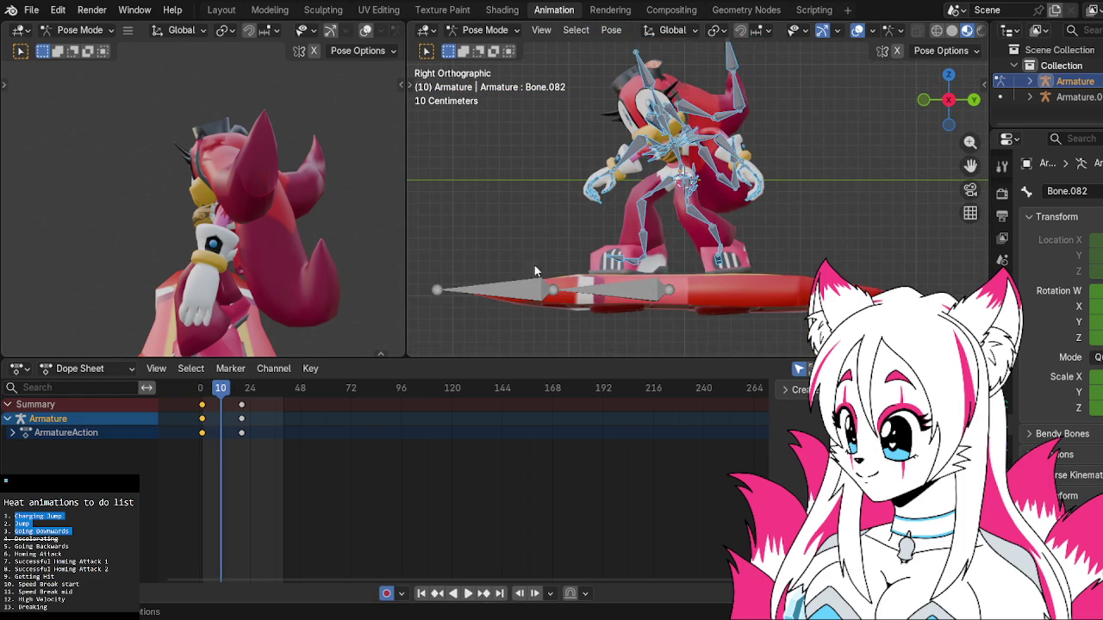
left_click_drag(221, 389, 201, 392)
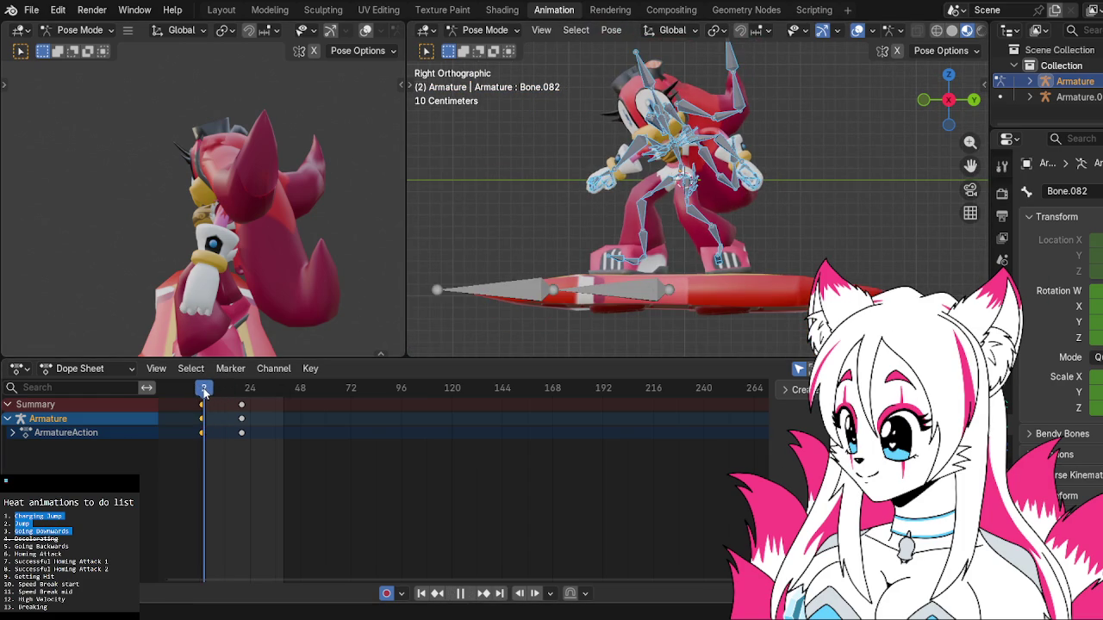
left_click(222, 389)
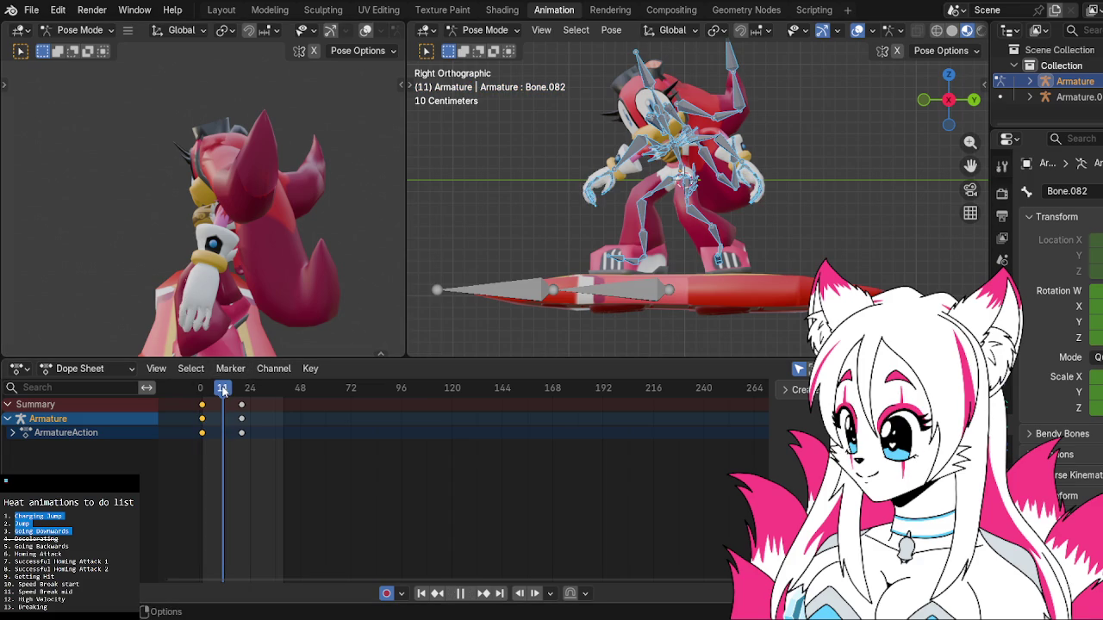
key("ctrl+v")
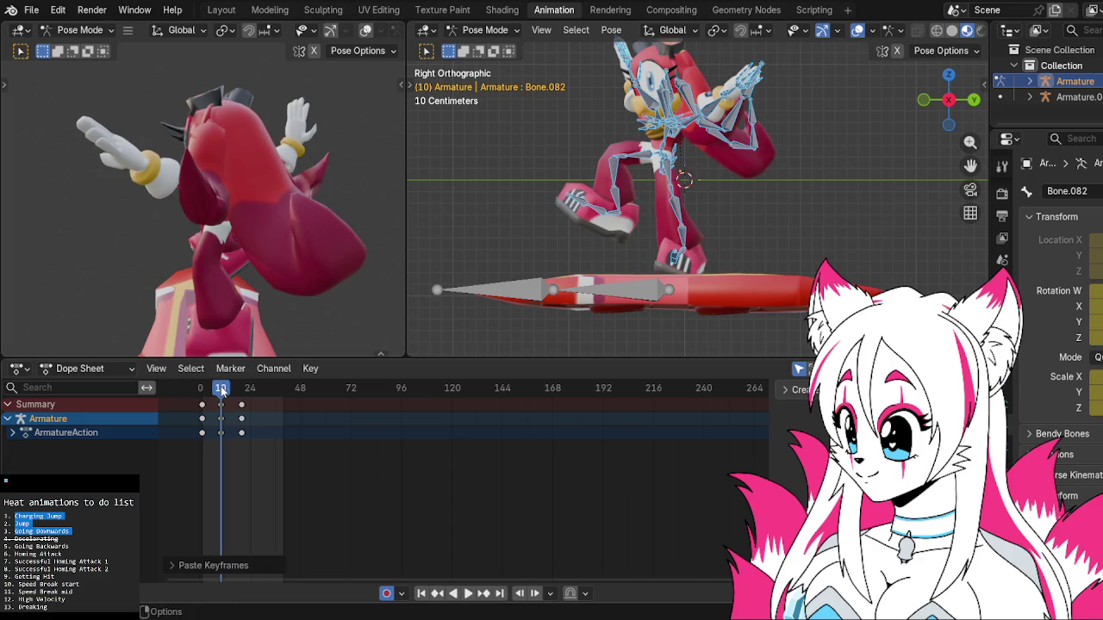
key("ctrl+z")
left_click_drag(221, 392, 204, 392)
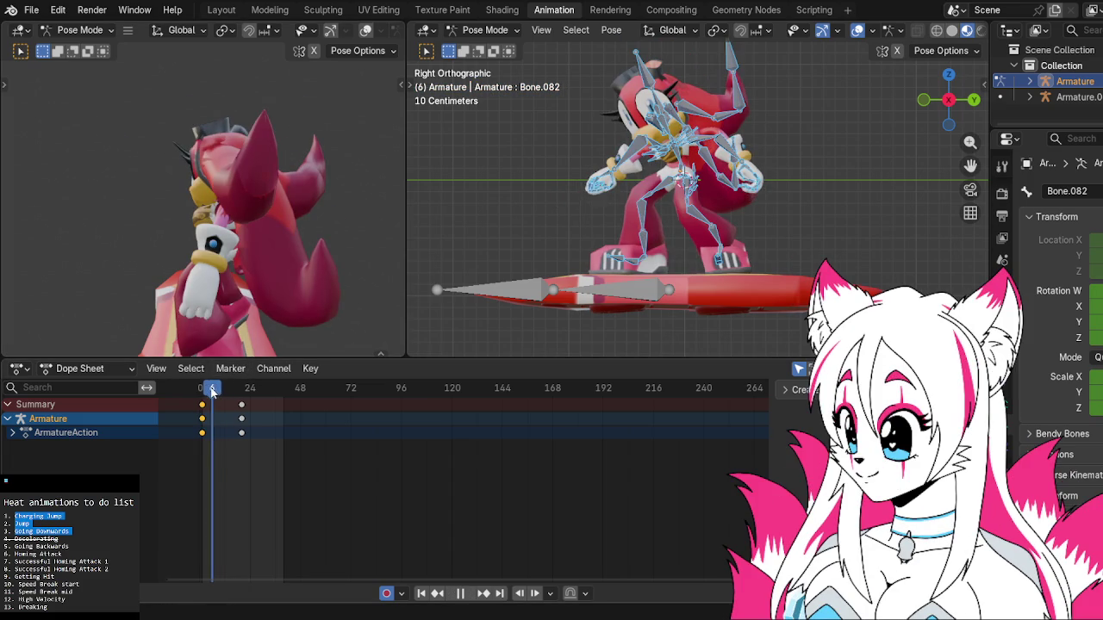
left_click(676, 176)
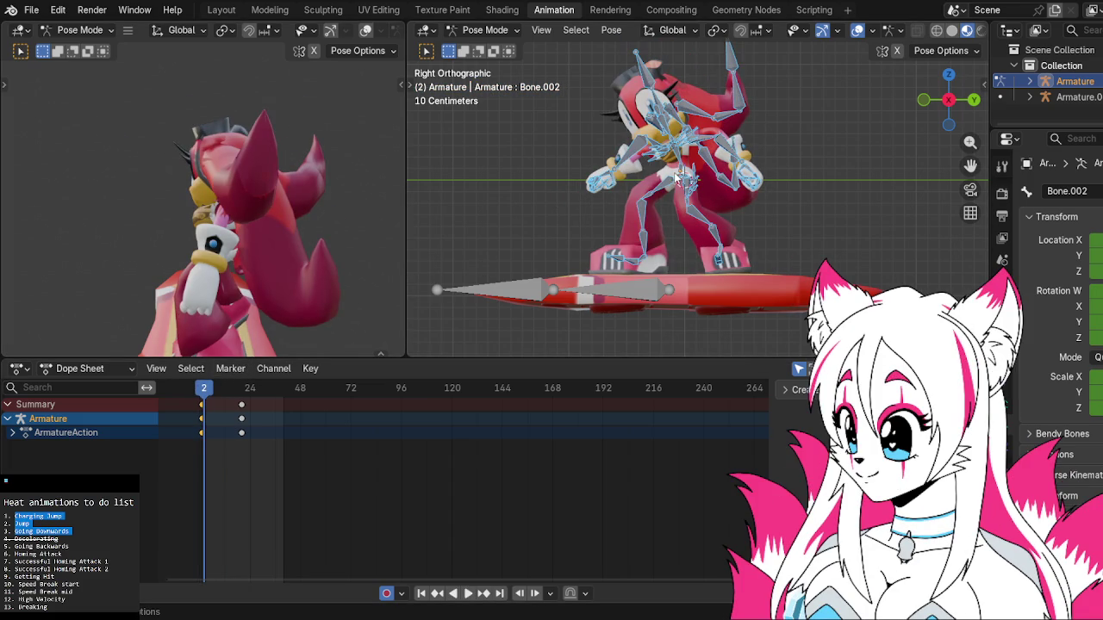
left_click(580, 245)
left_click(485, 31)
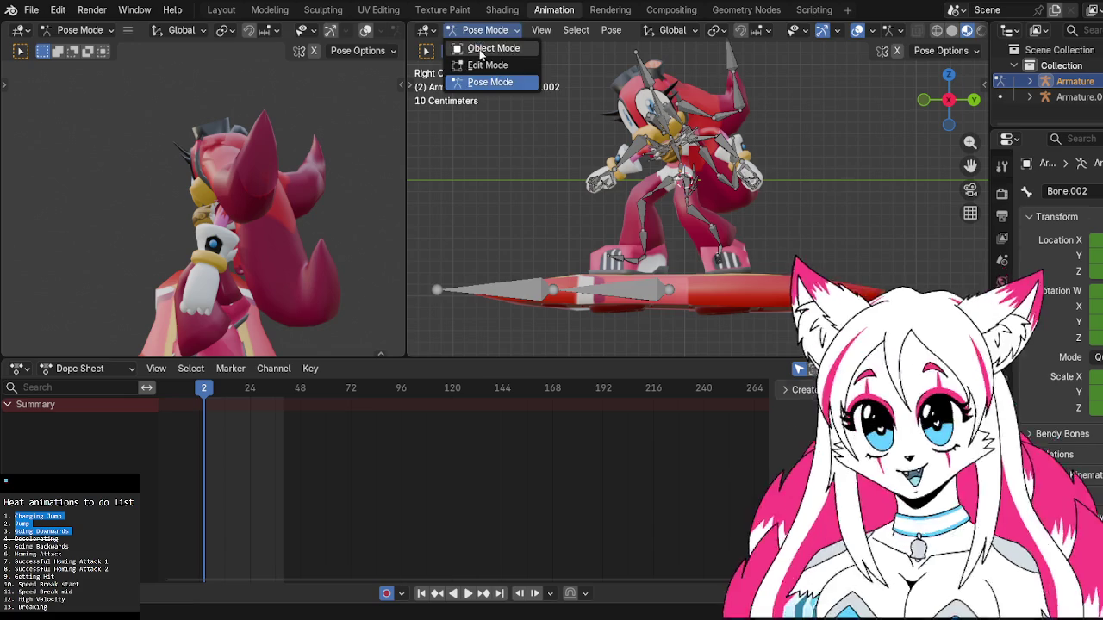
Select all bones of the hoverboard armature in Pose Mode.
left_click(492, 47)
left_click(632, 238)
left_click(488, 30)
left_click(492, 81)
key("a")
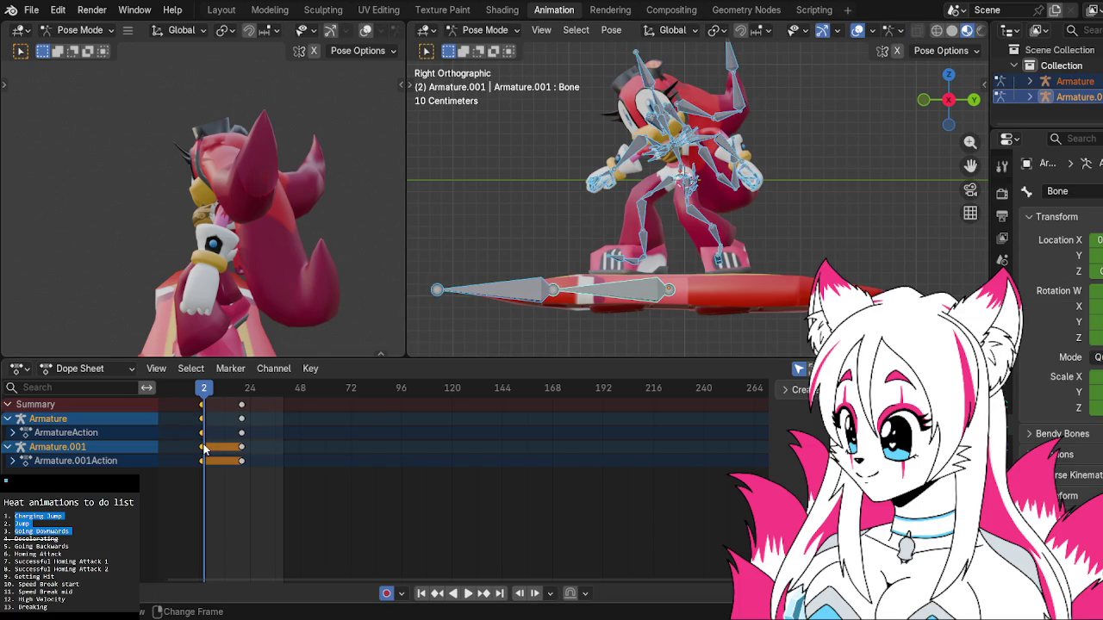
Paste the starting crouch pose keys at frame 10 and replay to check the hold.
key("space")
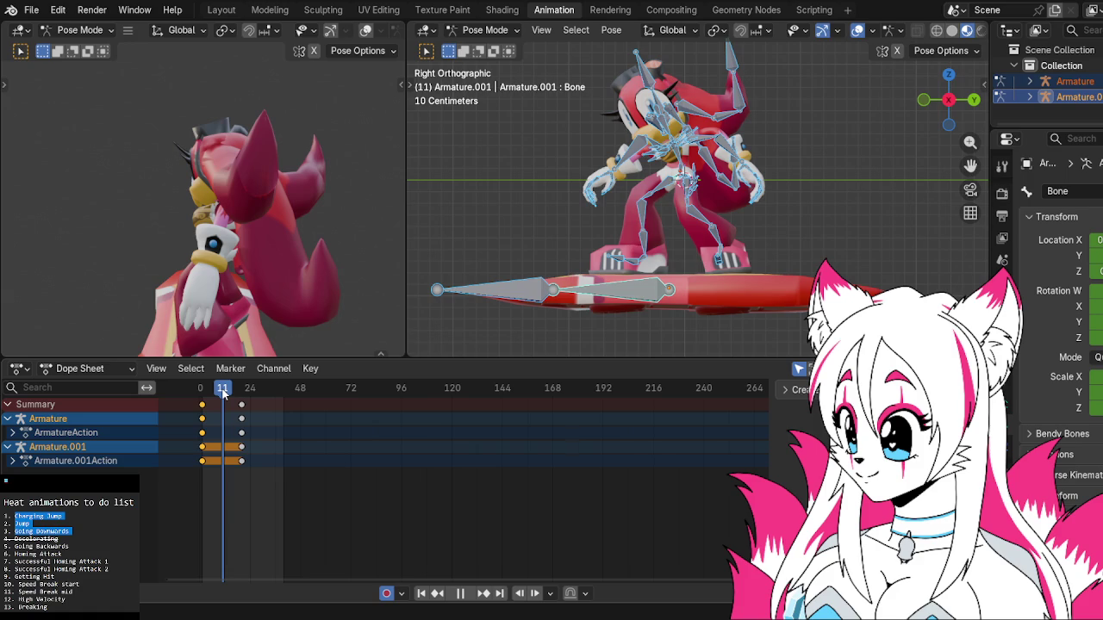
key("ctrl+v")
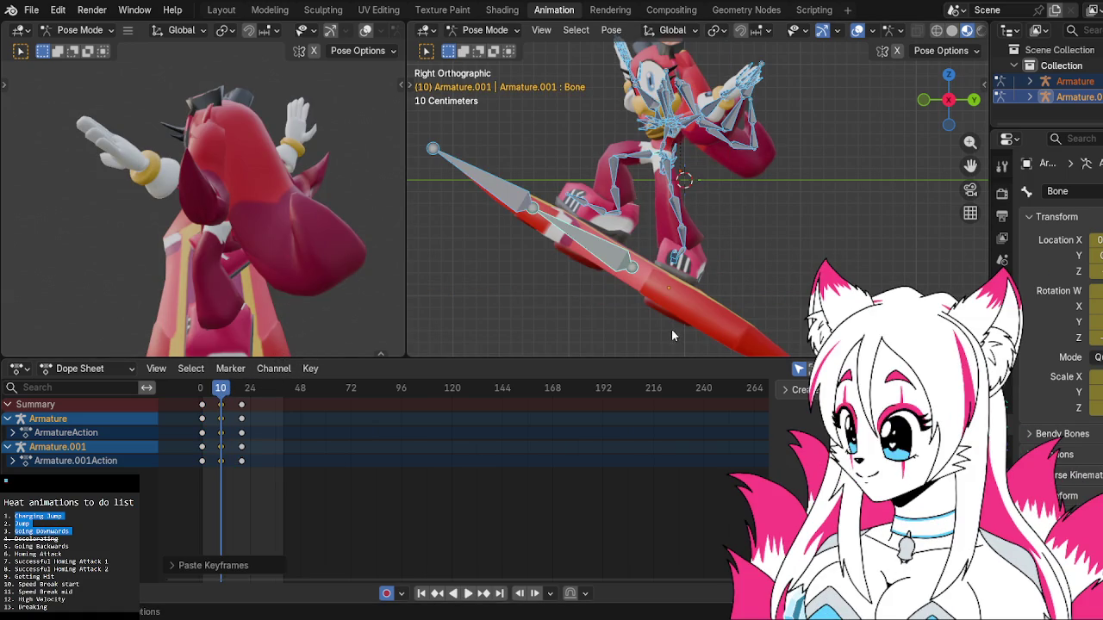
key("ctrl+v")
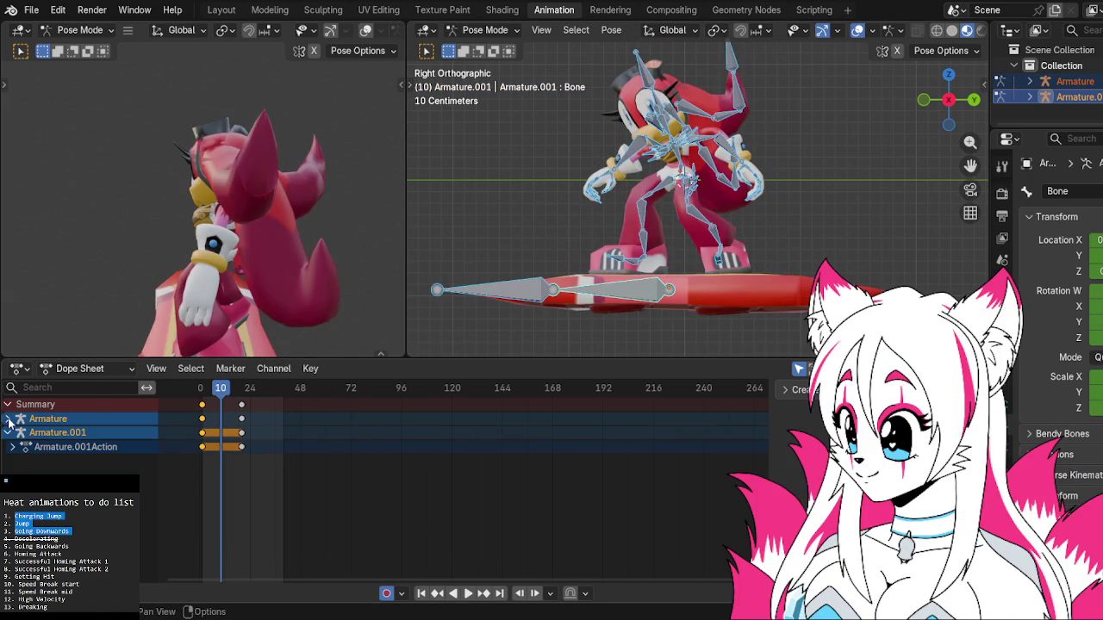
left_click(202, 395)
key("space")
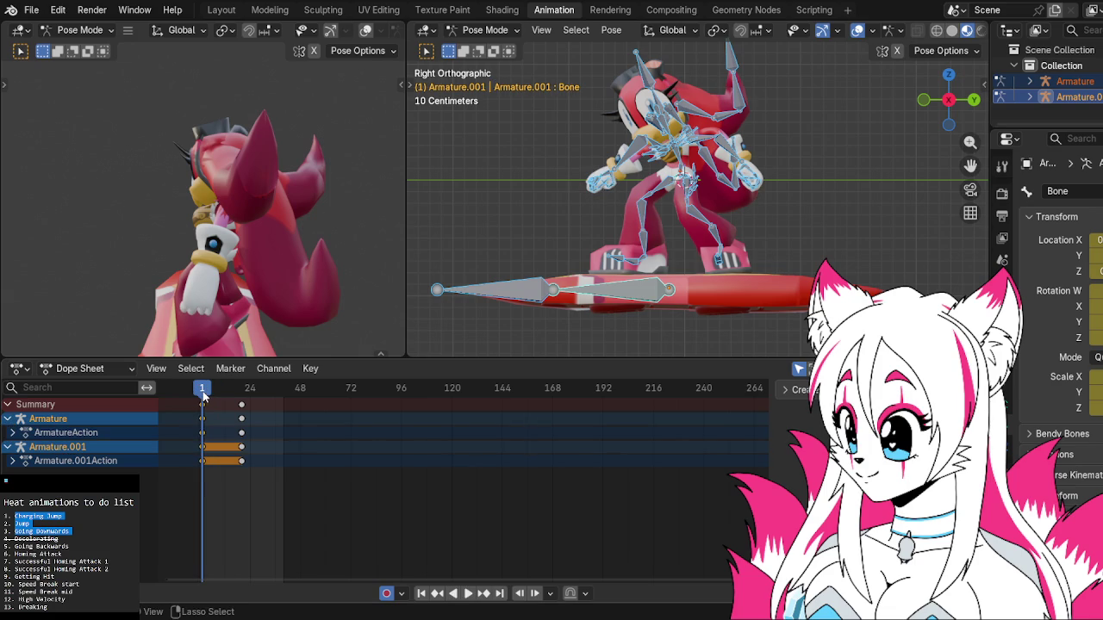
key("space")
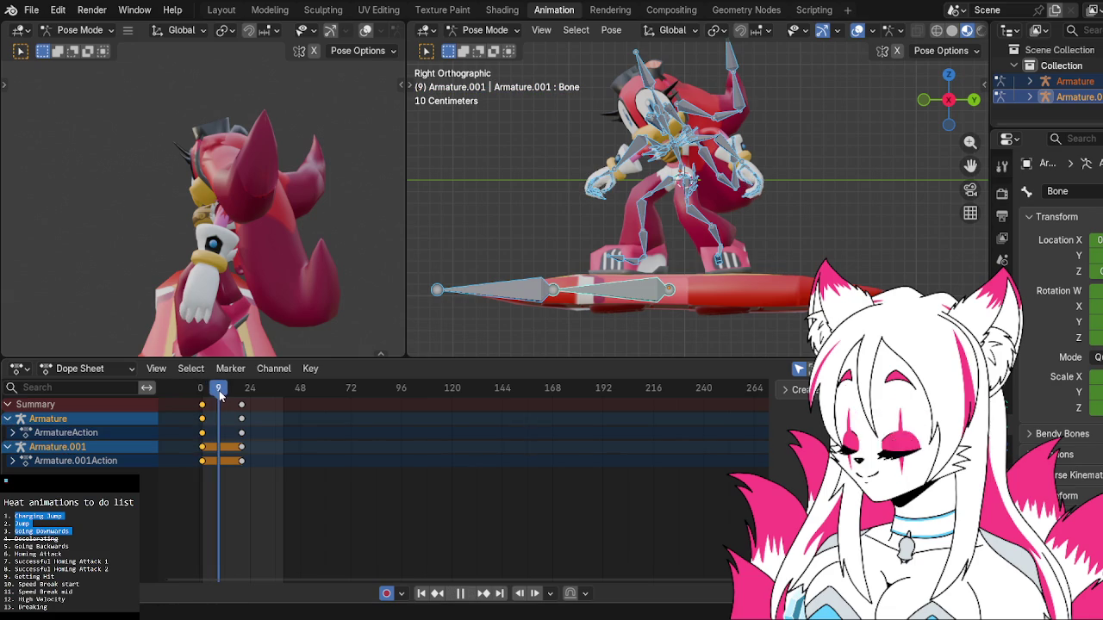
key("space")
key("ctrl+v")
key("space")
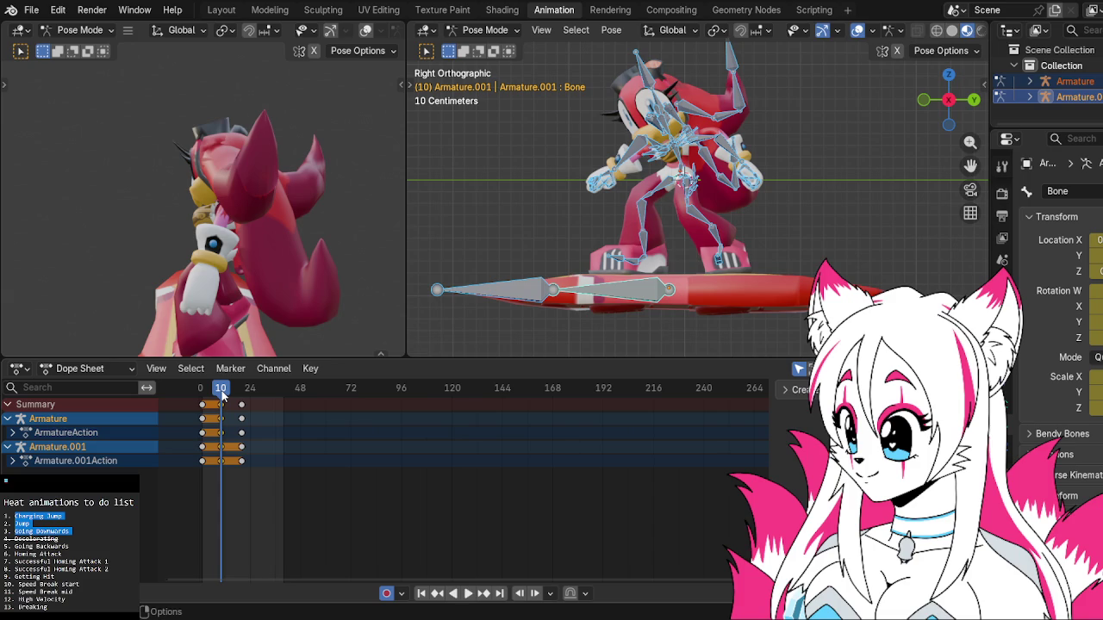
key("space")
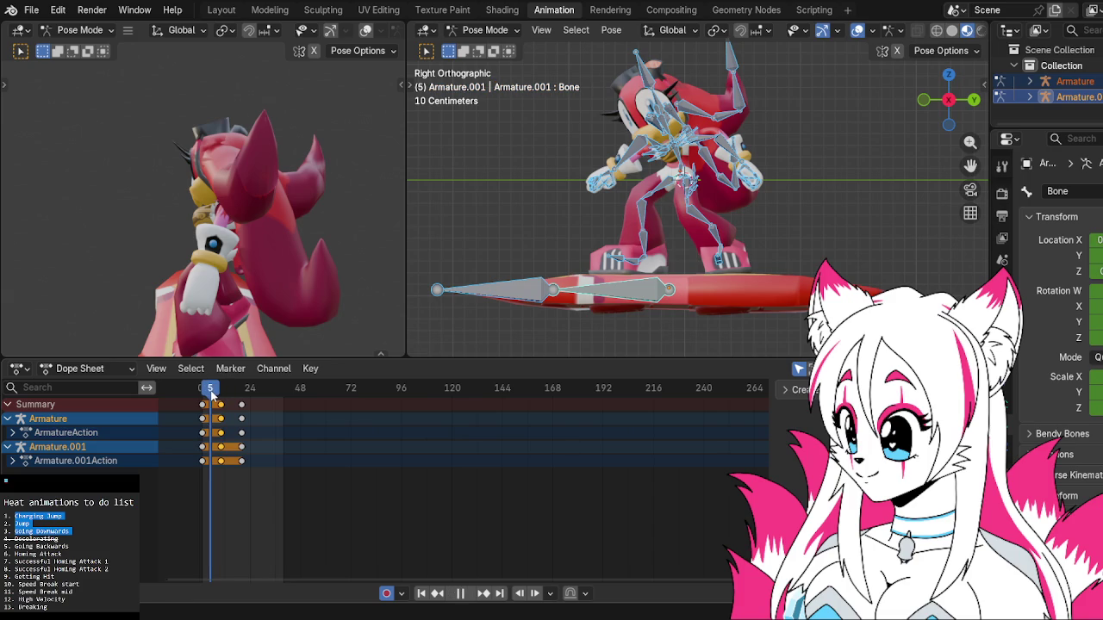
key("space")
Rotate the first hand bone and its neighbouring arm bone into the crouch at frame 5.
left_click(703, 142)
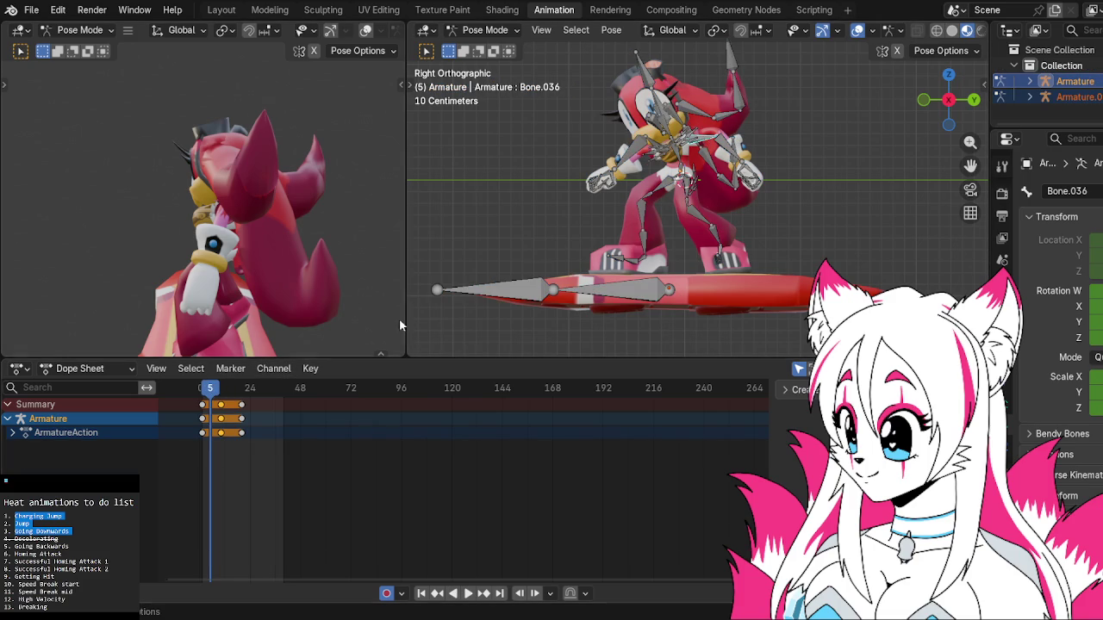
key("r")
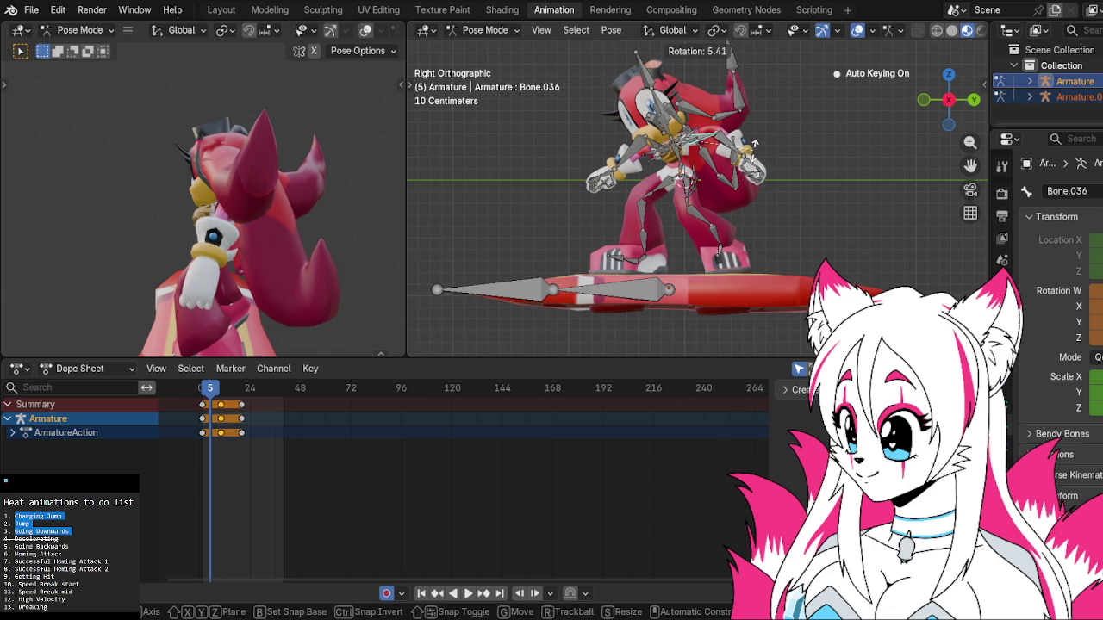
left_click(755, 142)
key("r")
left_click(776, 137)
left_click(737, 138)
key("r")
left_click(758, 144)
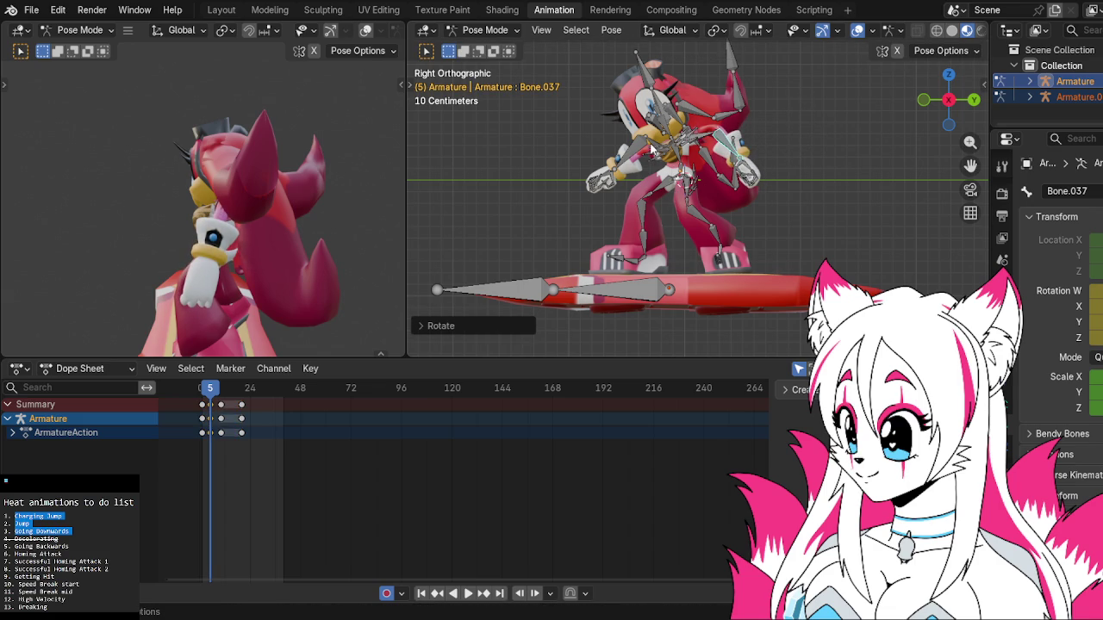
Rotate two more arm bones further into the crouching pose.
left_click(654, 149)
left_click(653, 145)
key("r")
left_click(648, 140)
left_click(651, 143)
key("r")
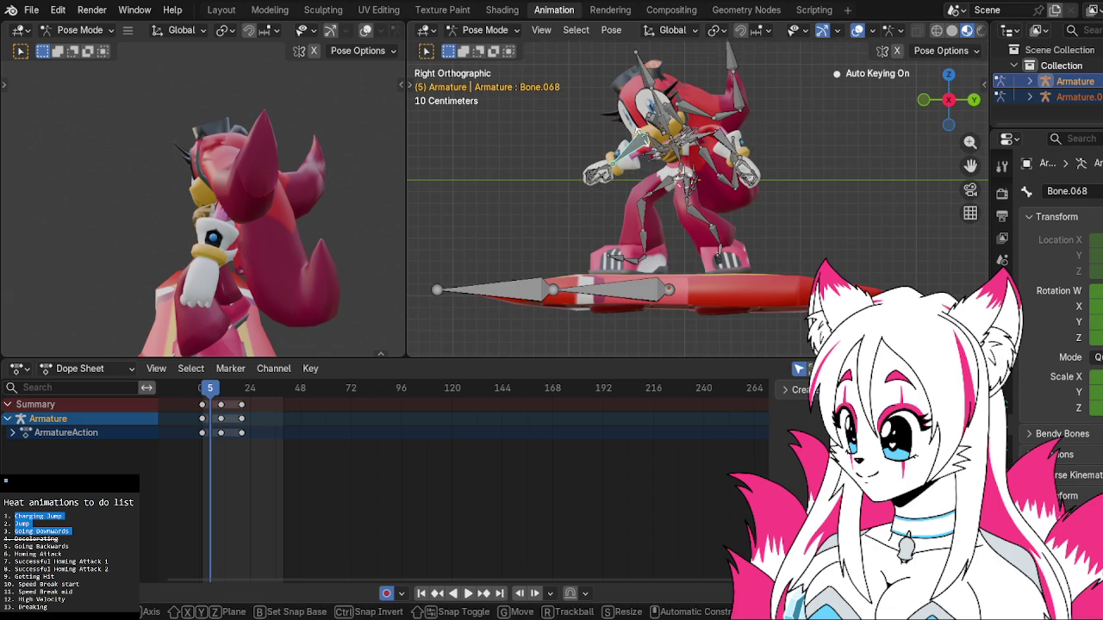
left_click(652, 142)
Rotate the bones of both hands to shape the charging grip.
scroll(653, 178, "up", 2)
scroll(653, 178, "up", 3)
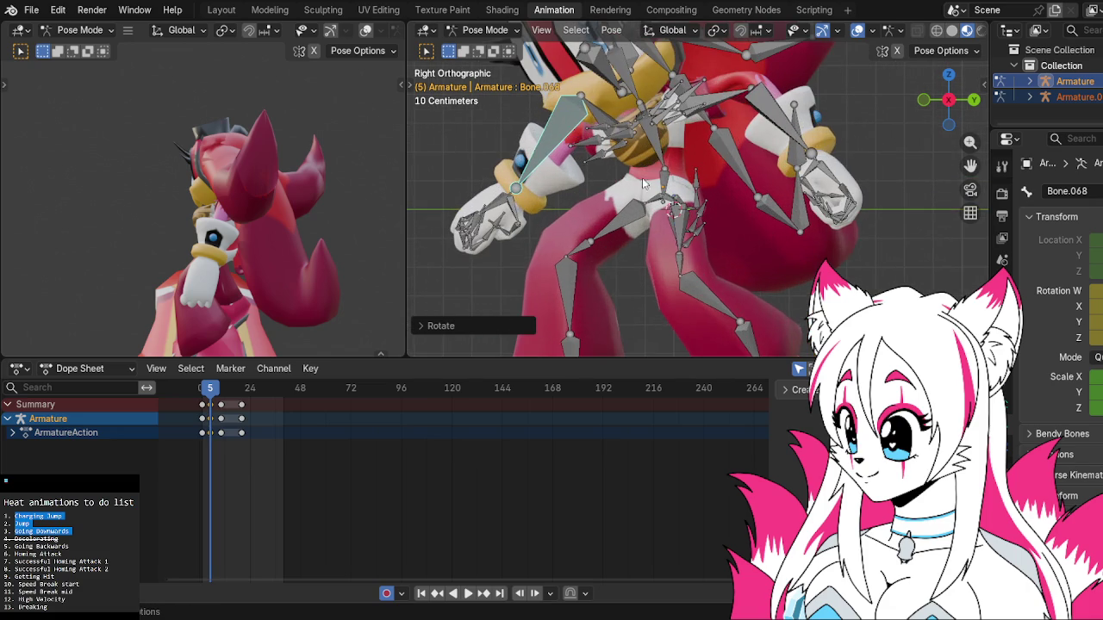
left_click(515, 204)
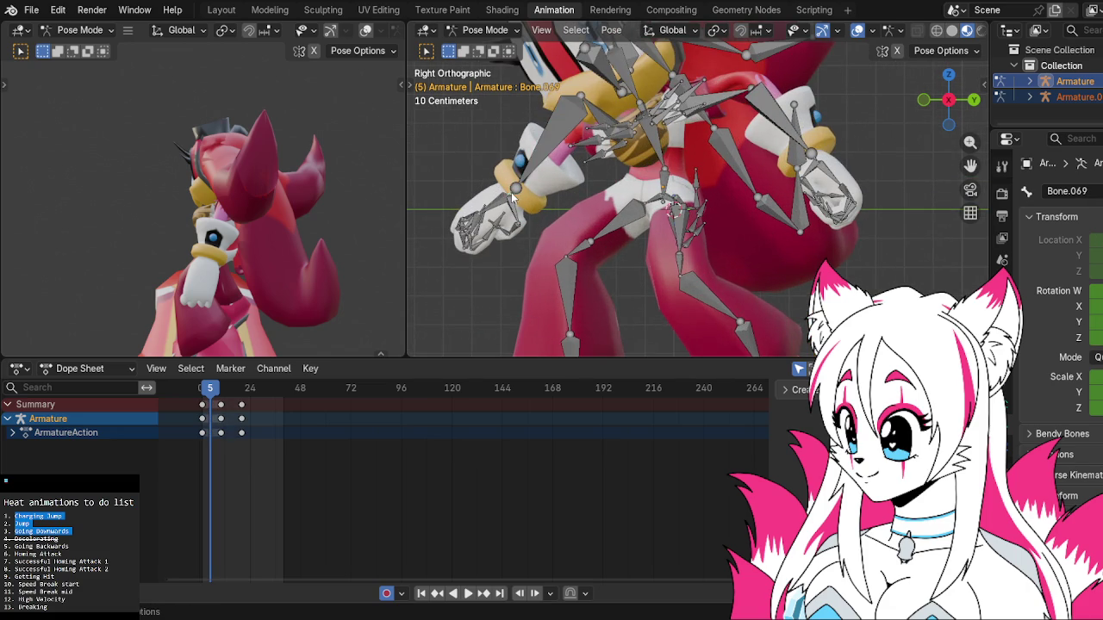
key("r")
left_click(560, 184)
left_click(817, 162)
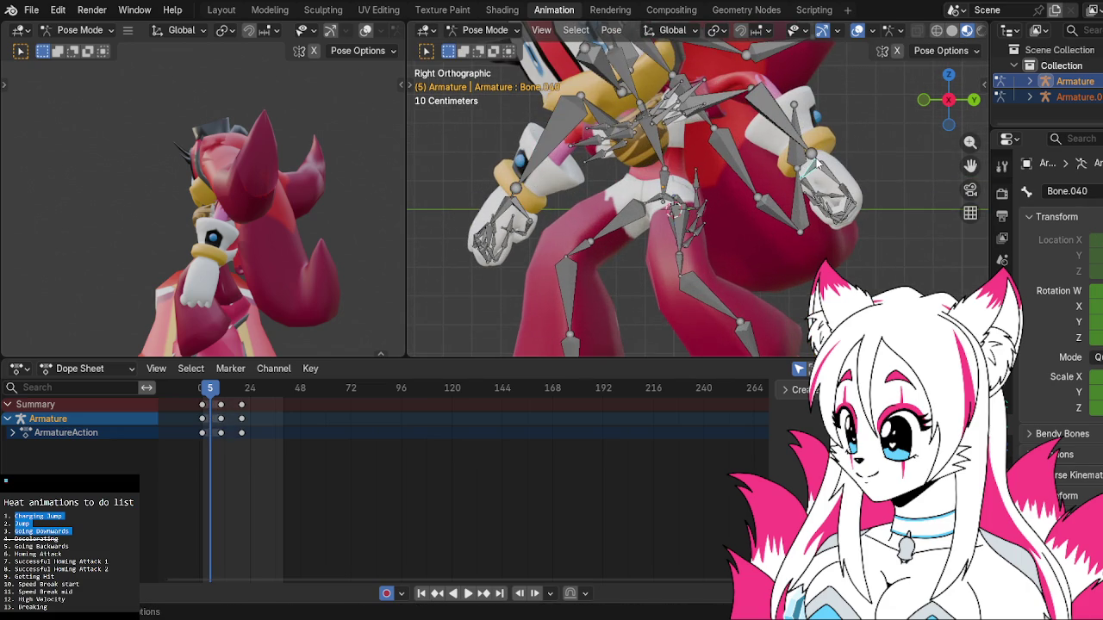
key("r")
left_click(752, 213)
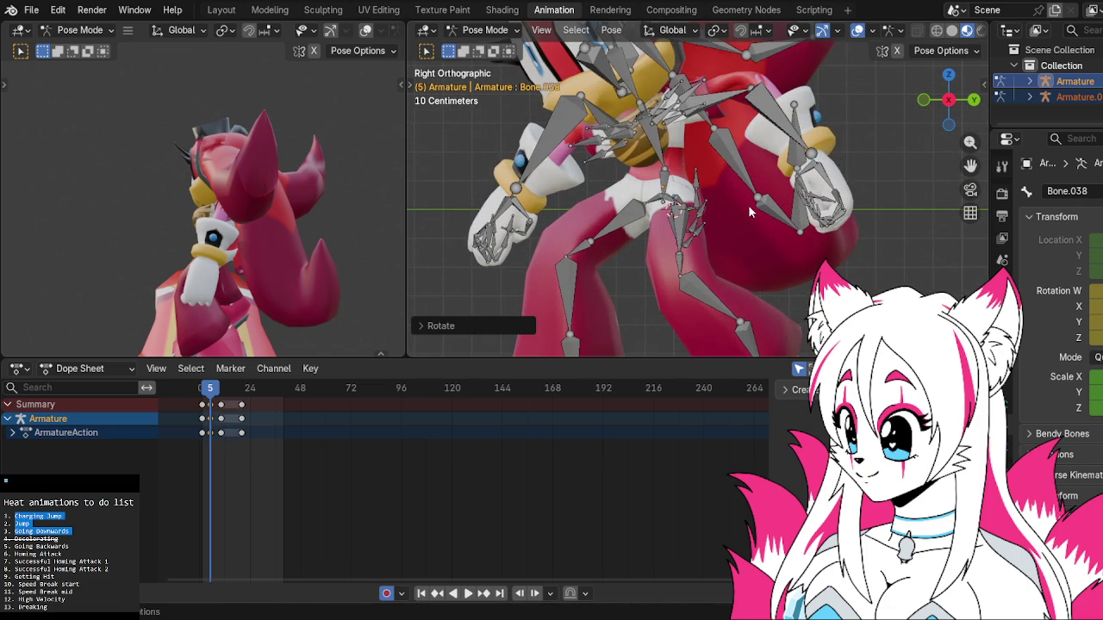
Rotate the selected leg bones into the crouched stance.
scroll(724, 218, "down", 1)
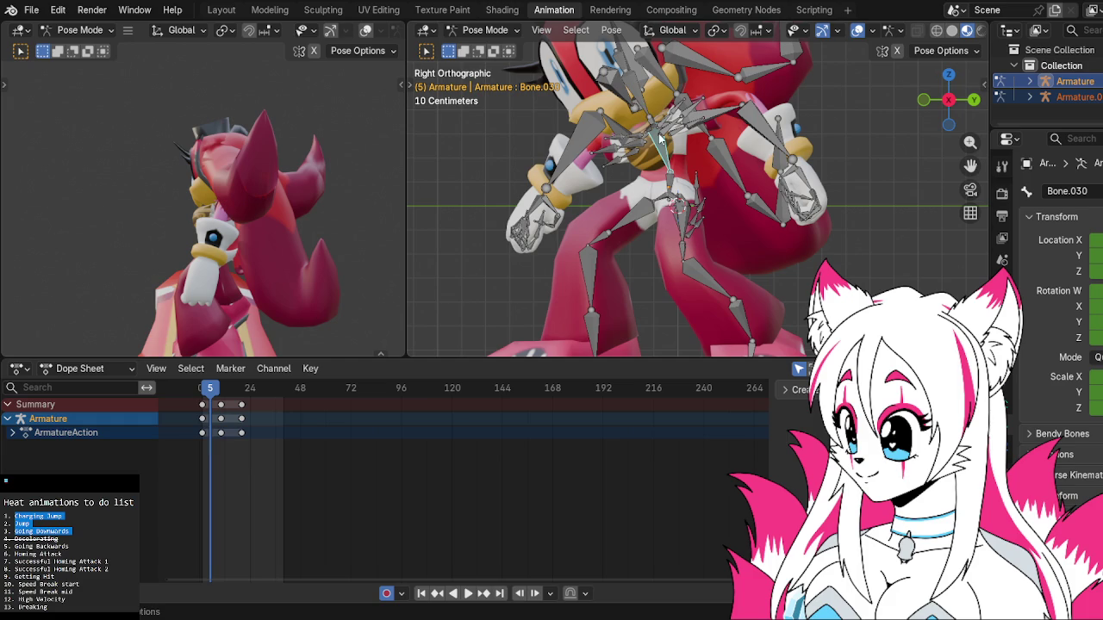
key("r")
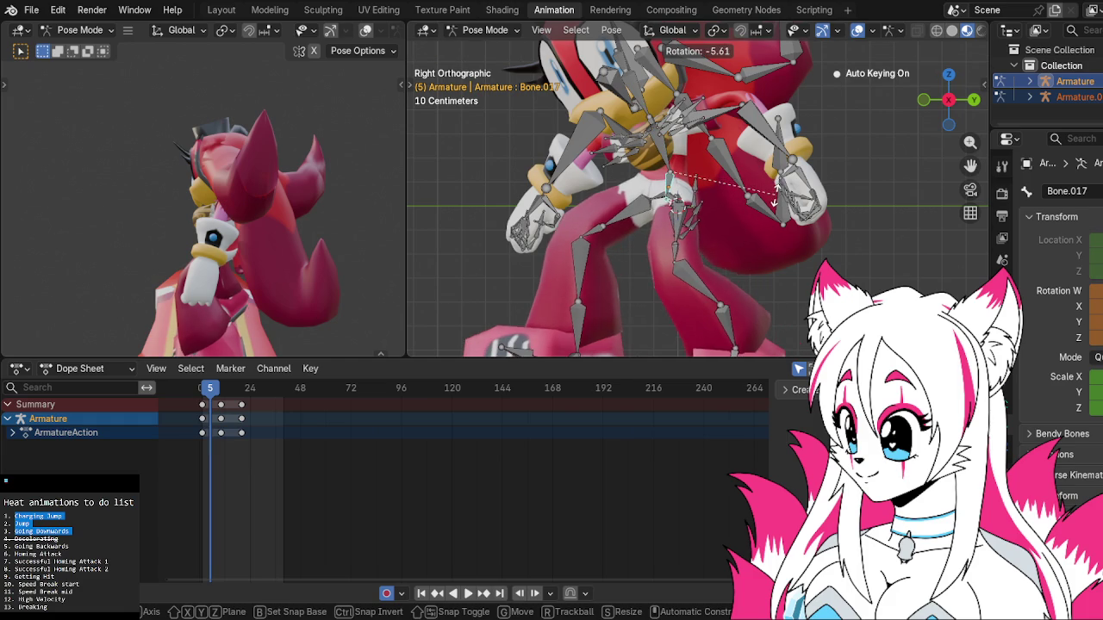
left_click(776, 202)
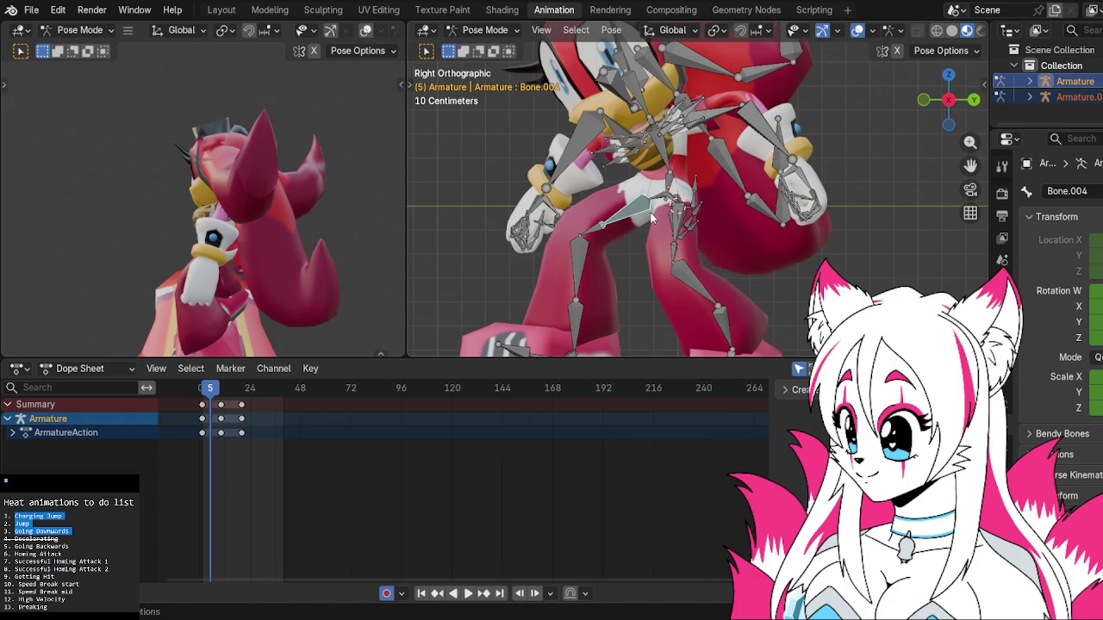
middle_click_drag(651, 218, 698, 149, "shift")
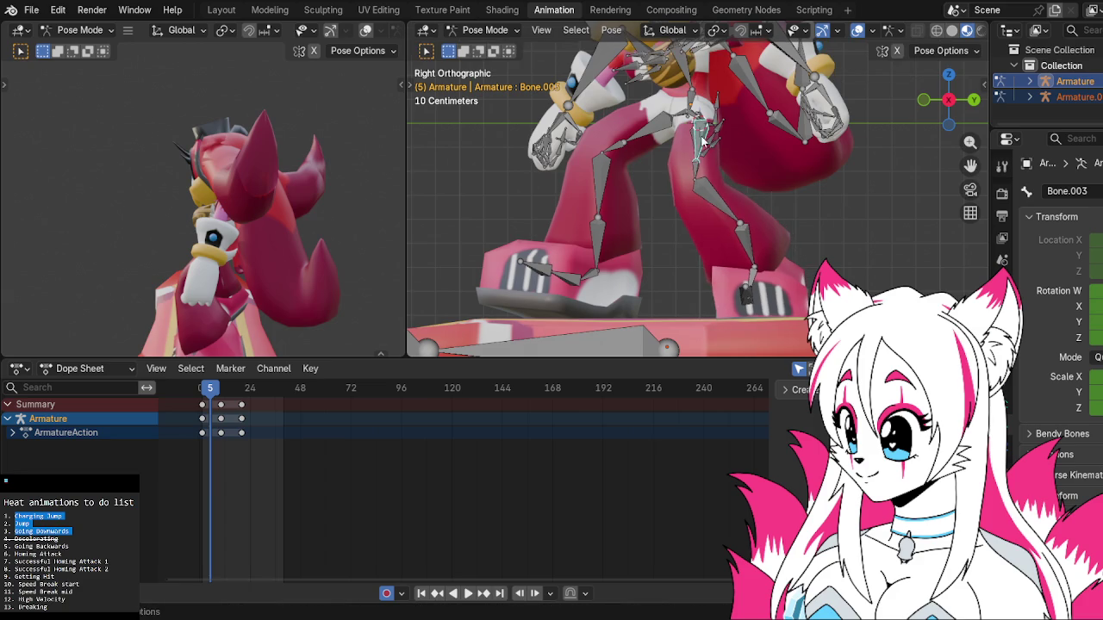
middle_click_drag(702, 144, 674, 172, "shift")
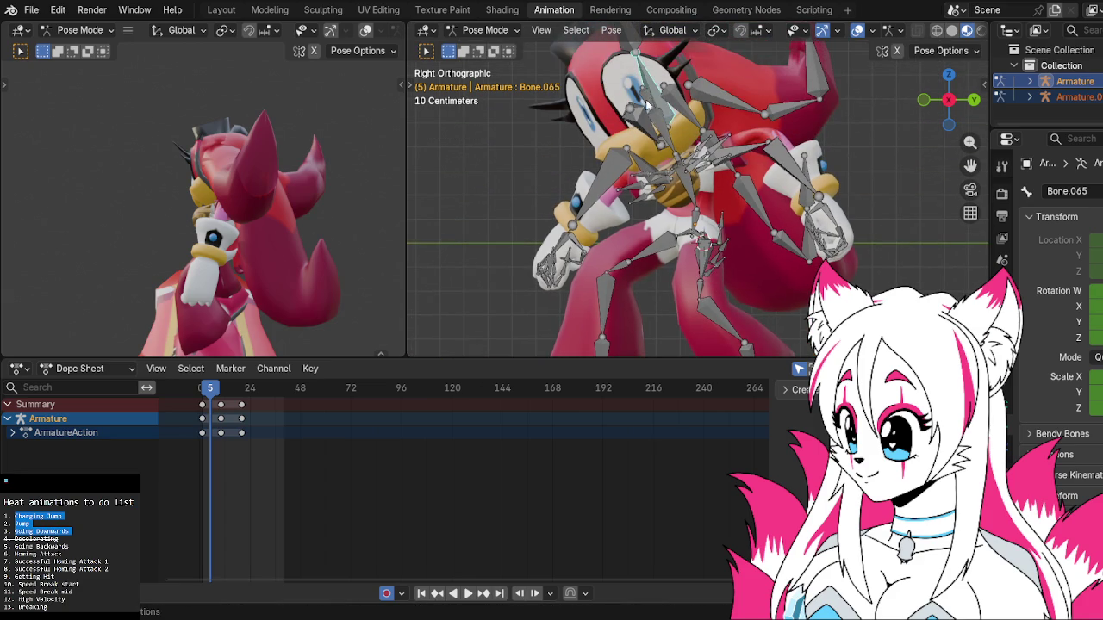
Rotate the head bones slightly, checking the pose from behind.
key("r")
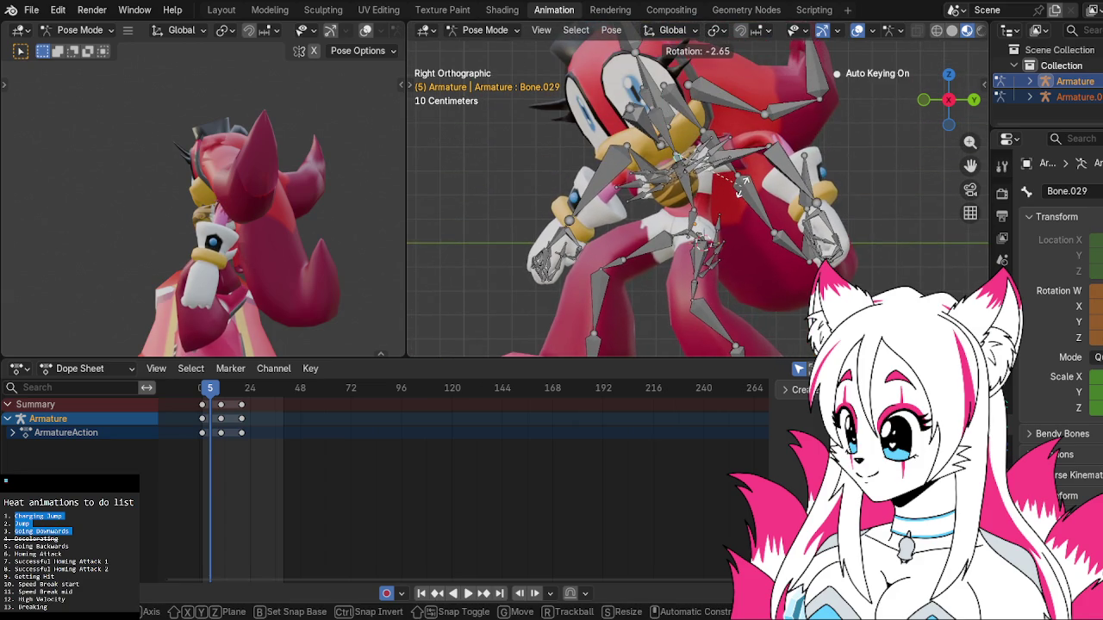
left_click(740, 188)
mouse_move(740, 188)
middle_mouse_down()
mouse_move(677, 197)
mouse_move(869, 126)
middle_mouse_up()
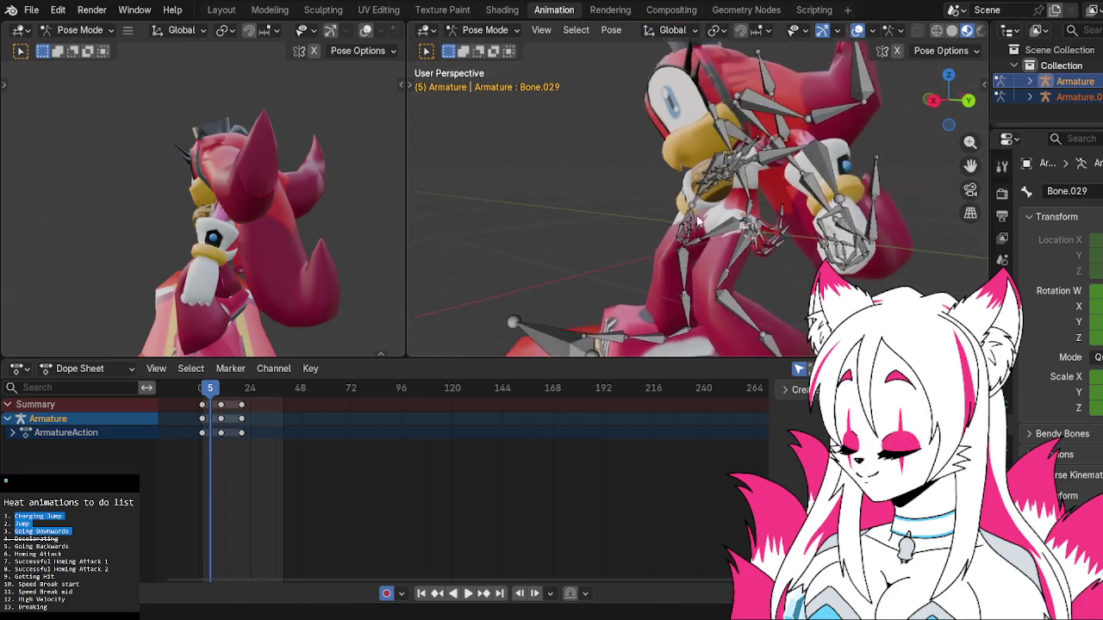
left_click(965, 119)
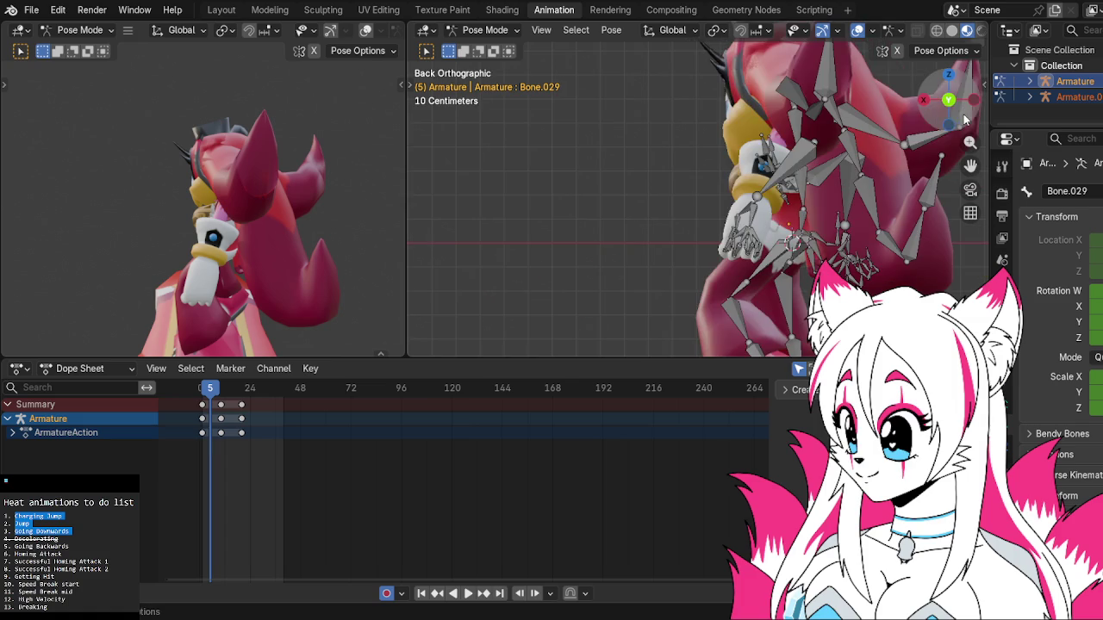
key("r")
left_click(861, 156)
middle_click_drag(613, 208, 696, 102)
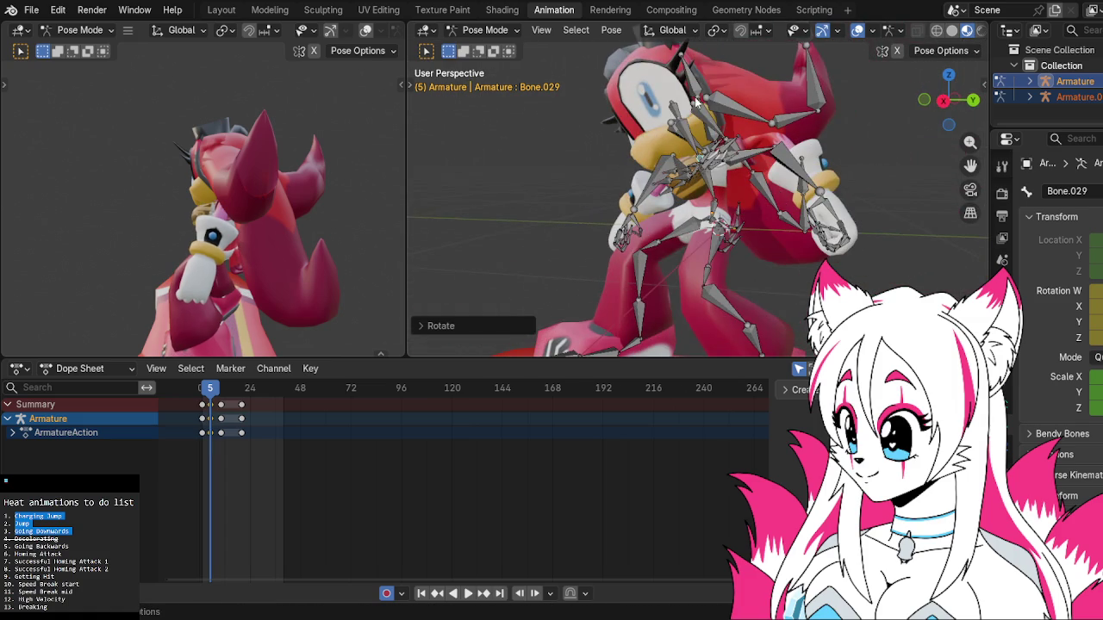
Rotate the root bone 'Bone' and move it to lower the crouching body.
left_click(840, 115)
left_click(943, 102)
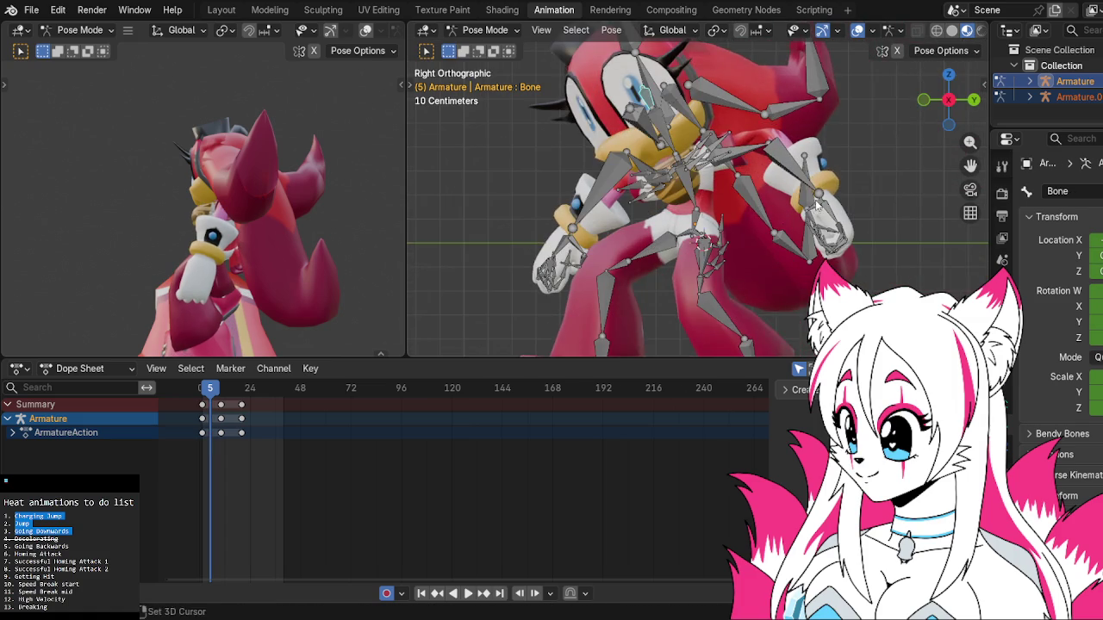
scroll(756, 138, "up", 3)
key("r")
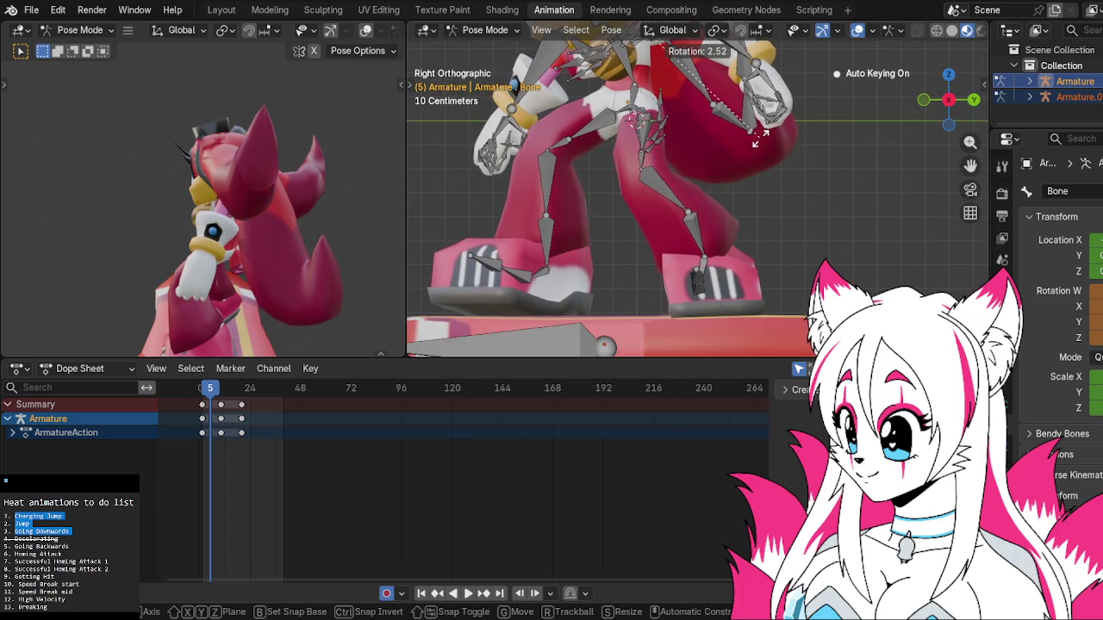
left_click(761, 207)
middle_click_drag(762, 207, 822, 104, "shift")
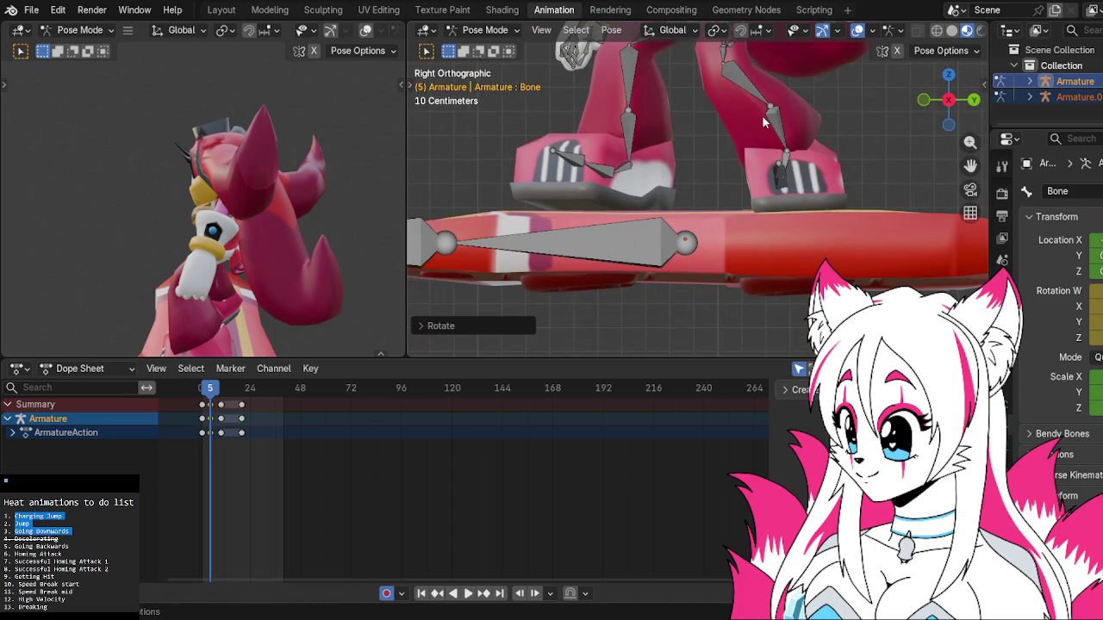
key("g")
left_click(762, 123)
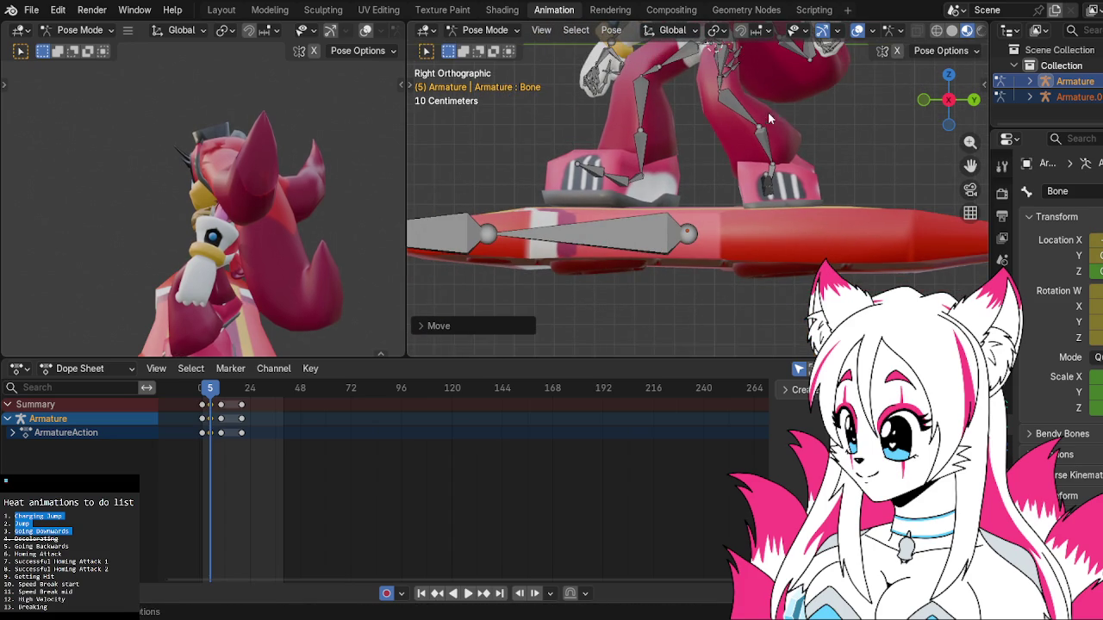
middle_click_drag(791, 137, 604, 300, "shift")
Play and scrub frames 3–5 to review the crouch, then toggle the bone selection with Alt+A.
key("space")
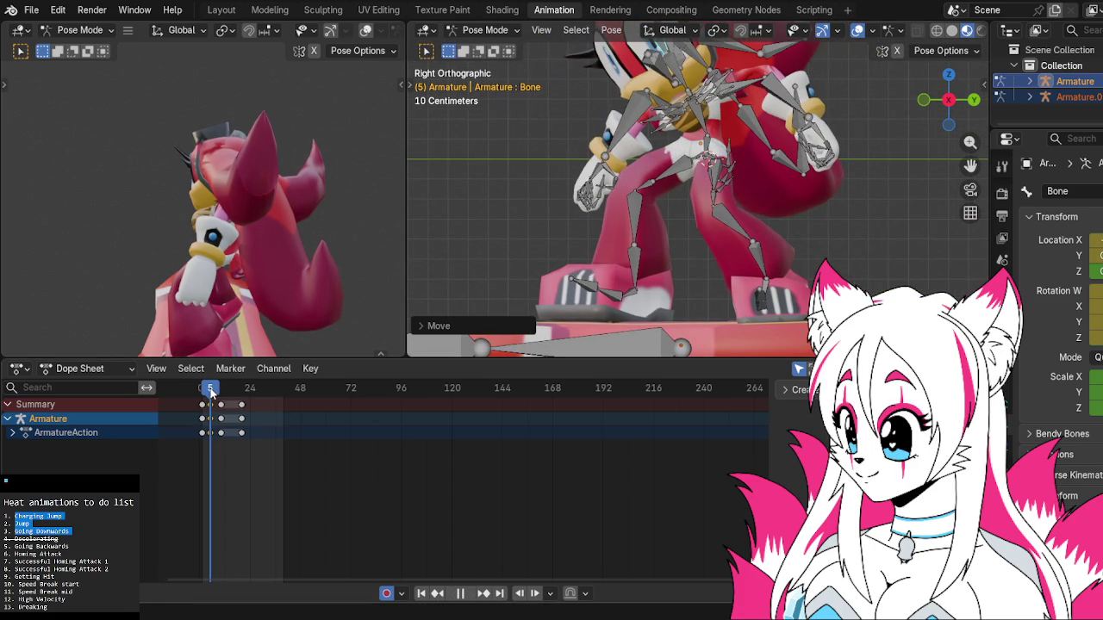
left_click_drag(202, 392, 207, 392)
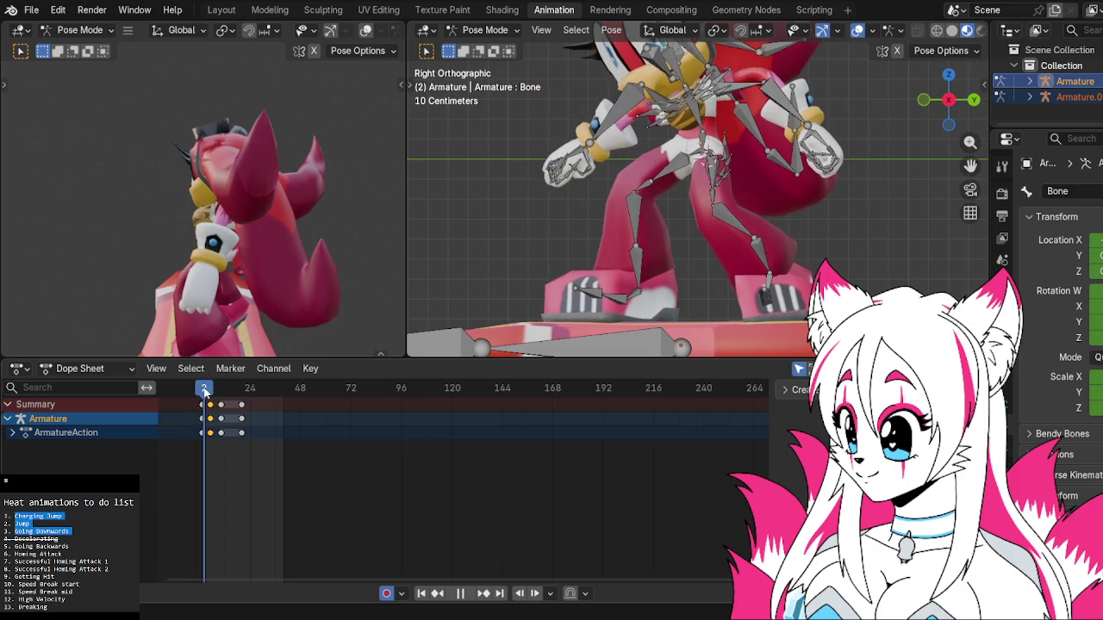
mouse_move(207, 392)
left_mouse_down()
mouse_move(223, 393)
mouse_move(203, 392)
left_mouse_up()
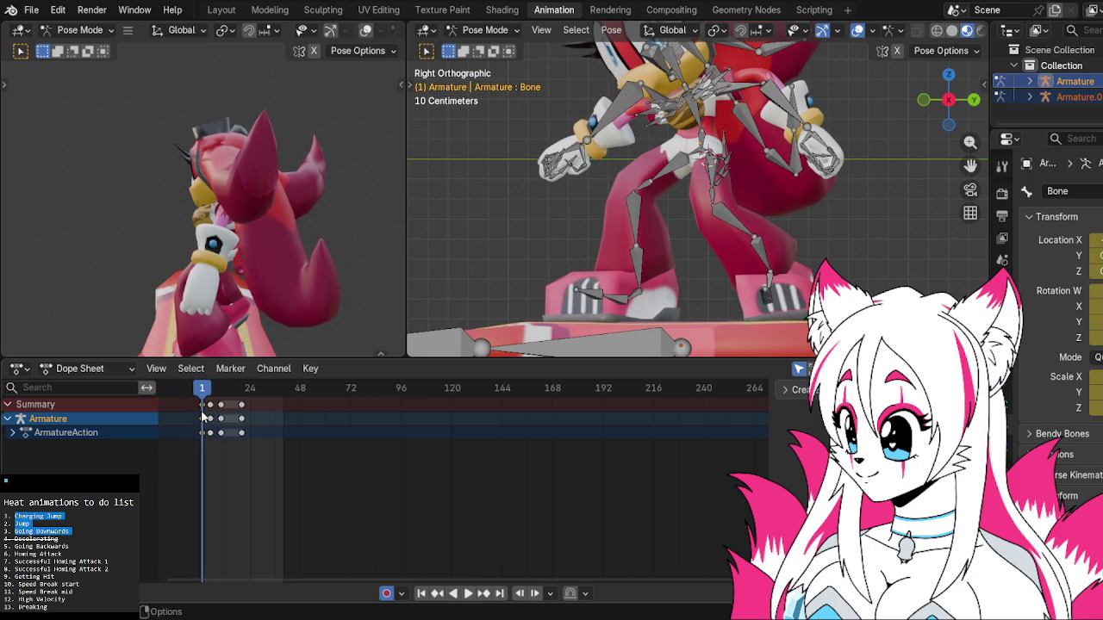
key("alt+a")
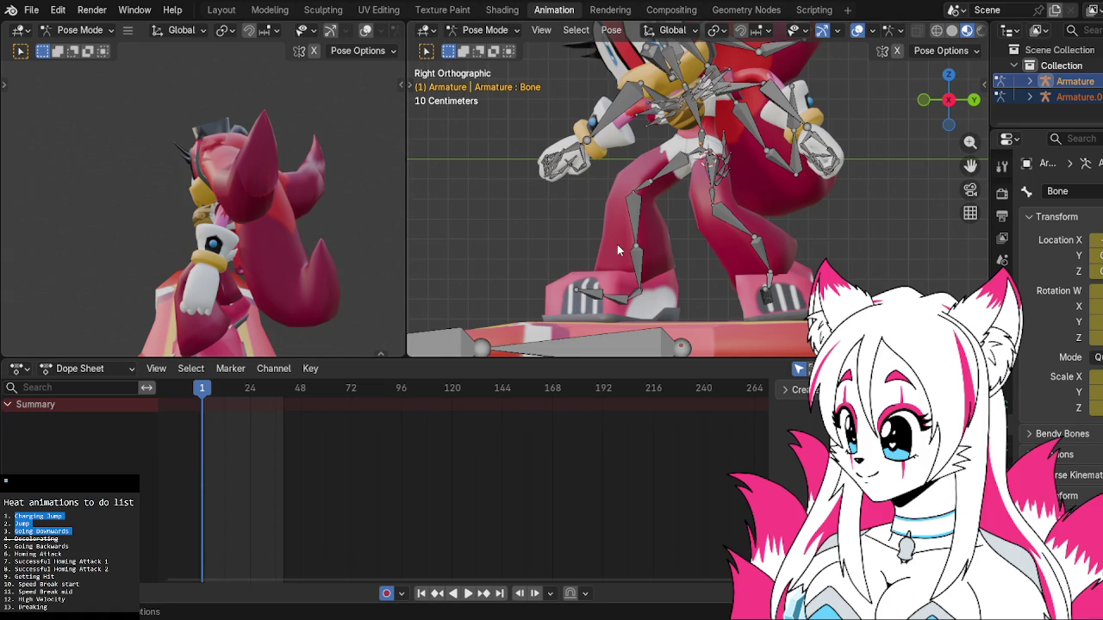
Move all body and board keyframes back by one frame, then play and scrub to check the timing.
key("a")
left_click_drag(203, 440, 200, 440)
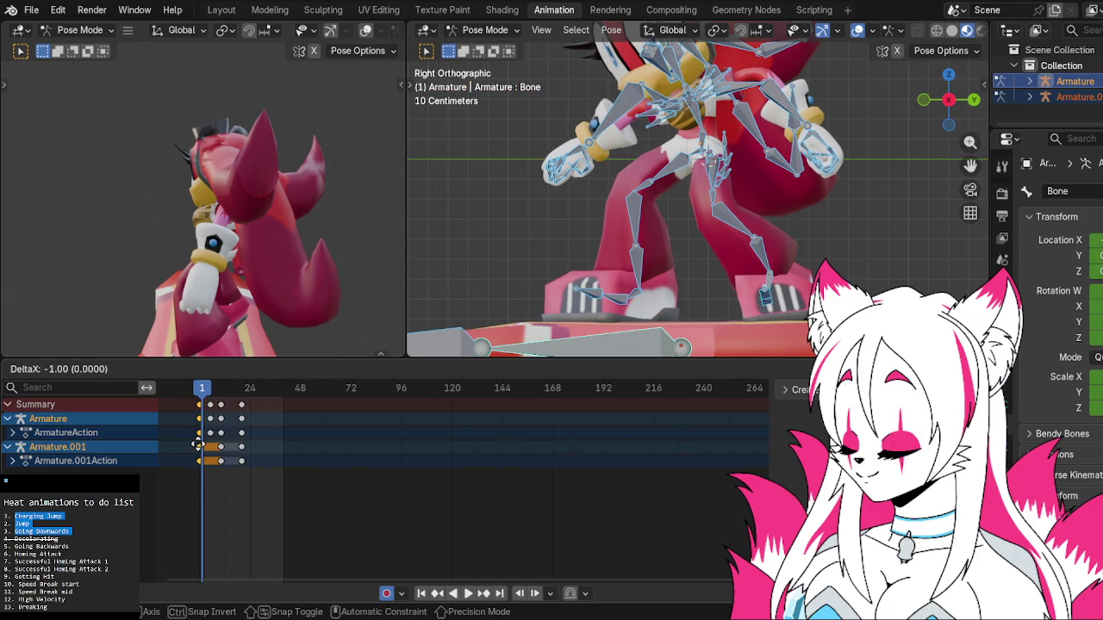
left_click_drag(199, 444, 199, 440)
key("space")
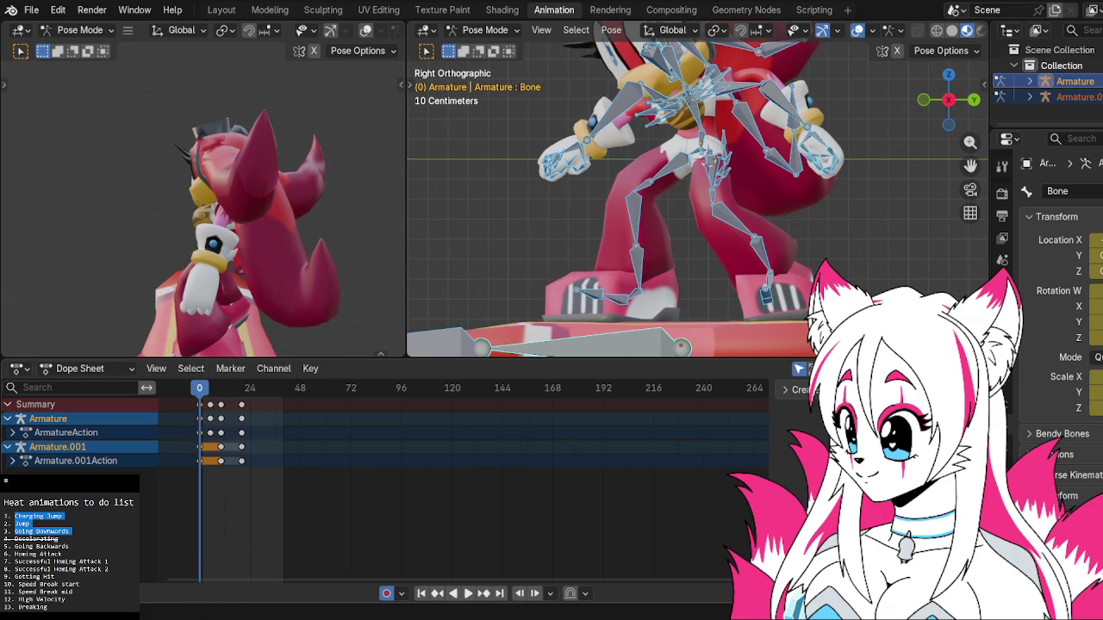
left_click_drag(239, 389, 221, 389)
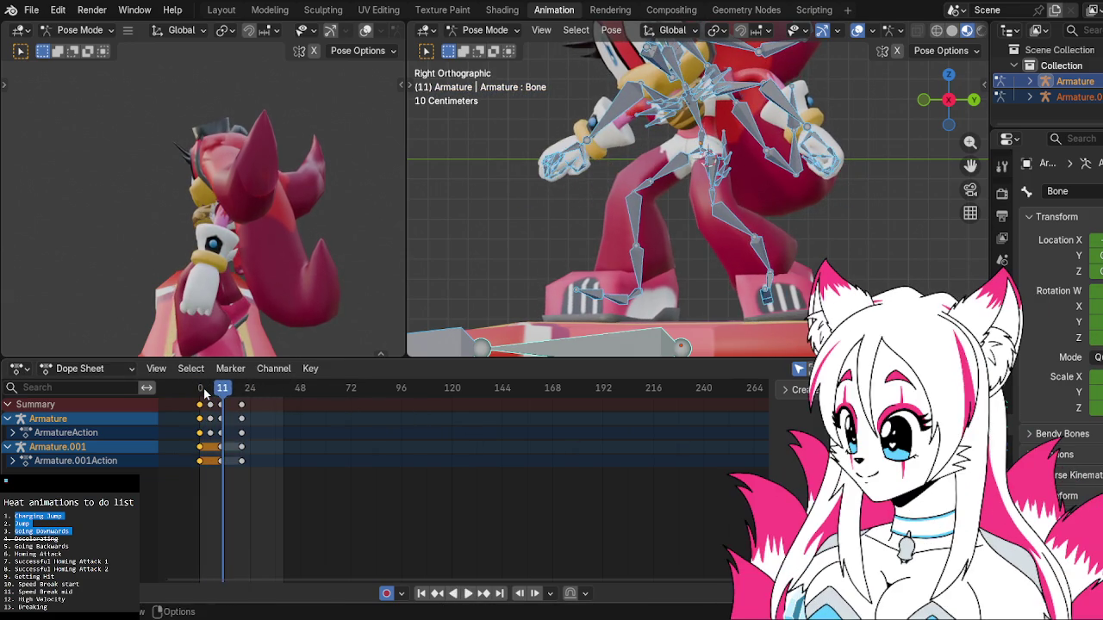
left_click_drag(215, 393, 223, 393)
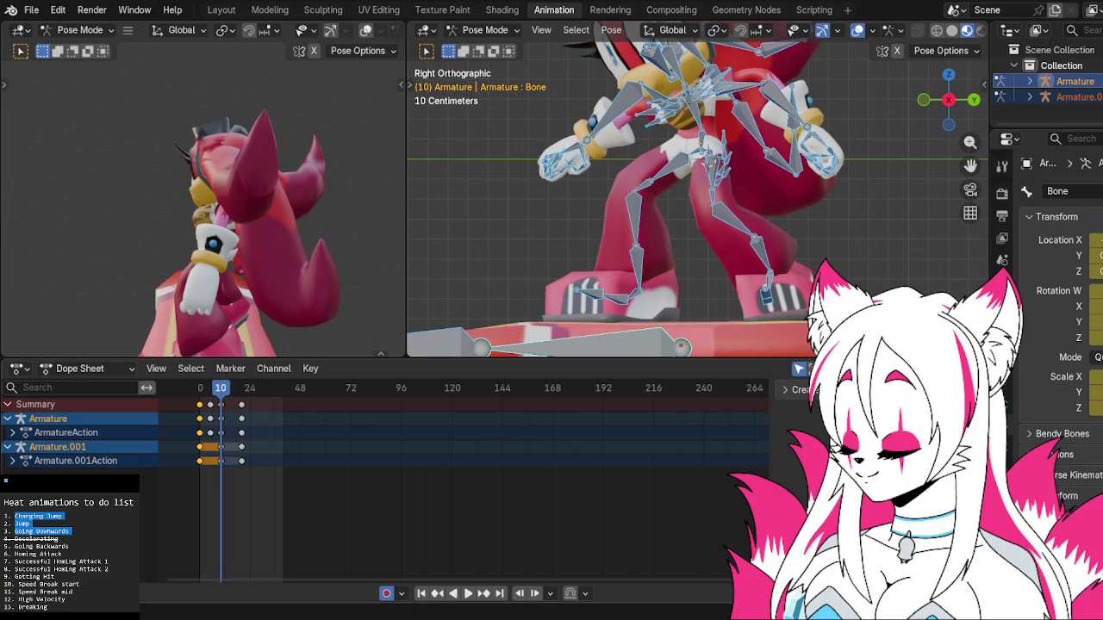
key("space")
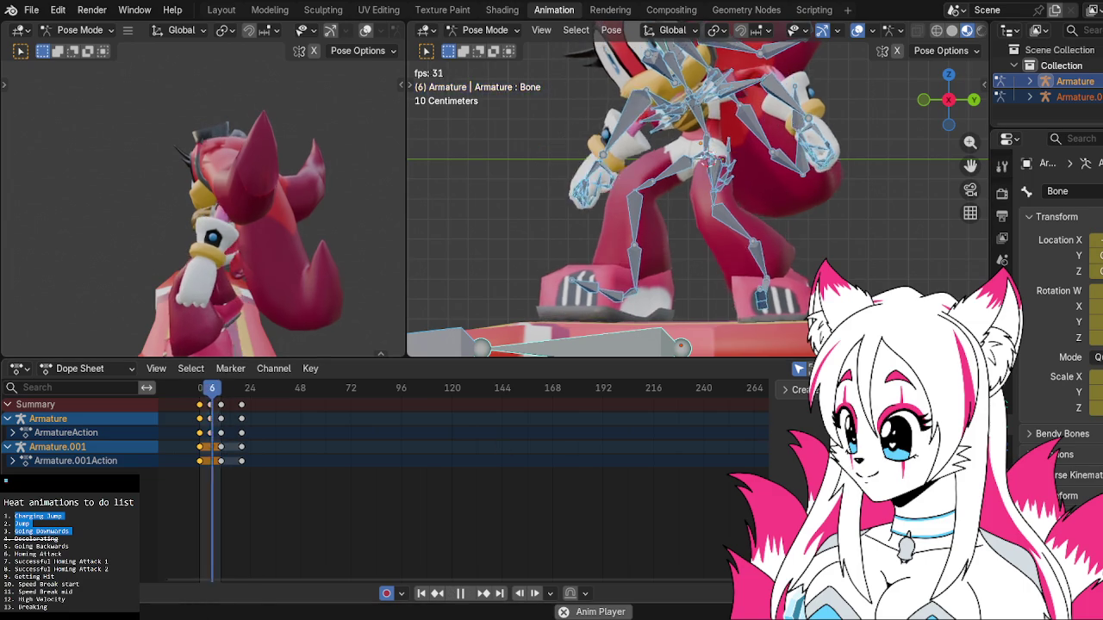
scroll(787, 307, "down", 3)
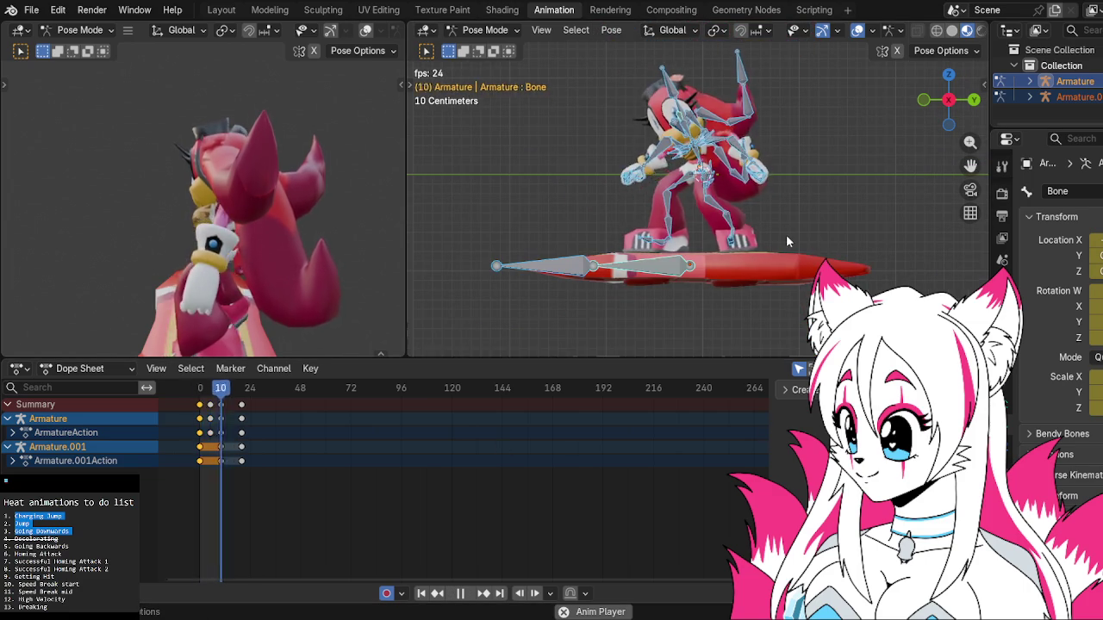
Replay the loop, select a body bone and view the character from behind.
scroll(375, 179, "down", 2)
scroll(329, 199, "down", 2)
key("space")
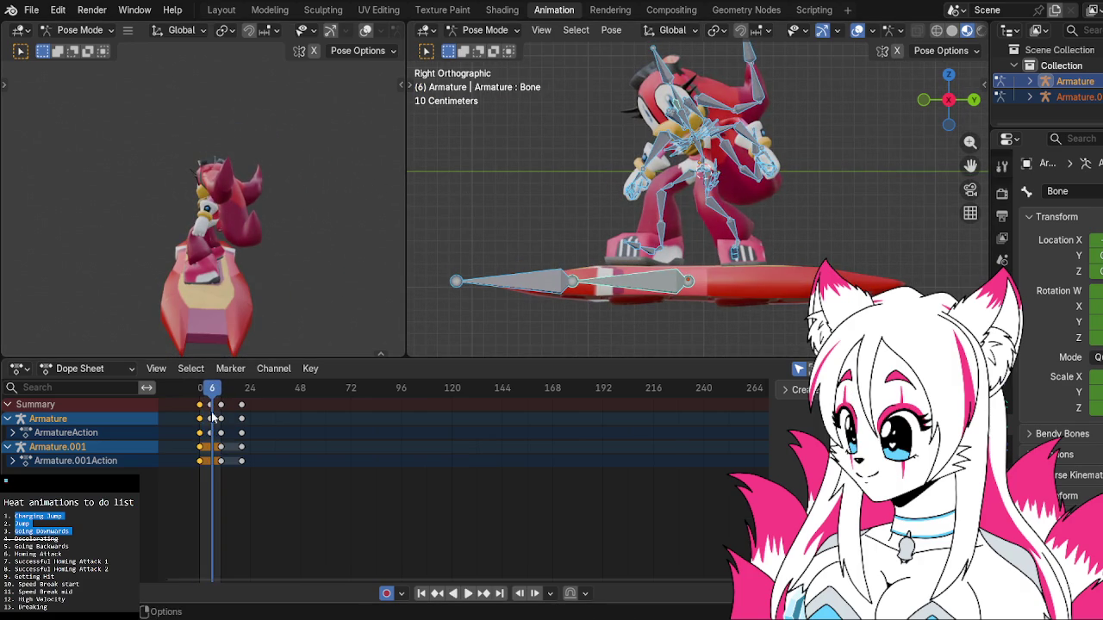
key("space")
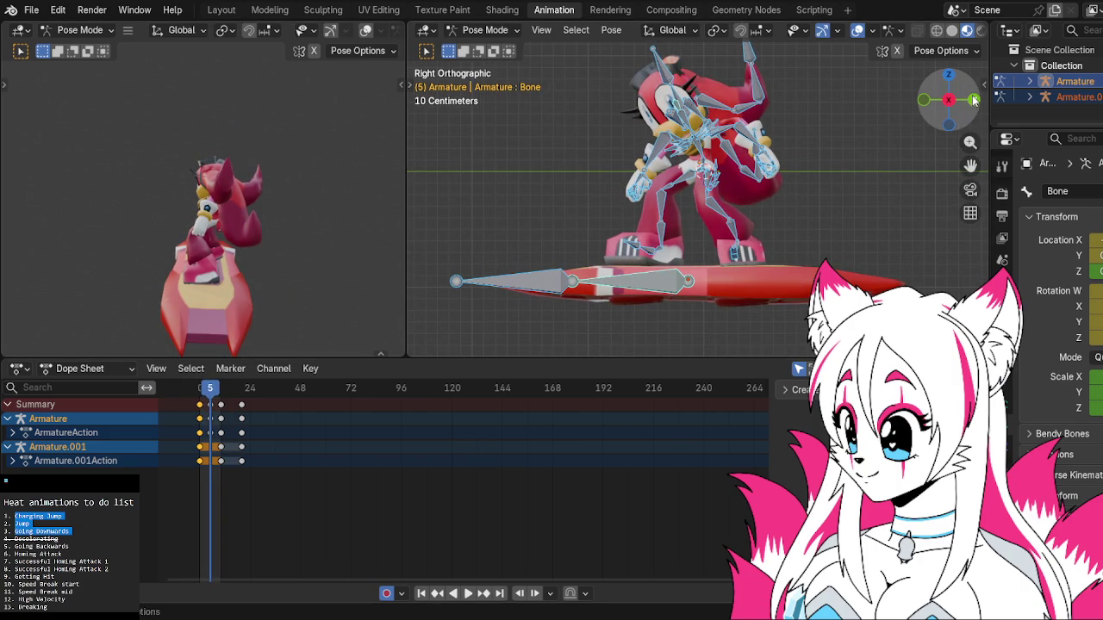
left_click(973, 100)
left_click(742, 99)
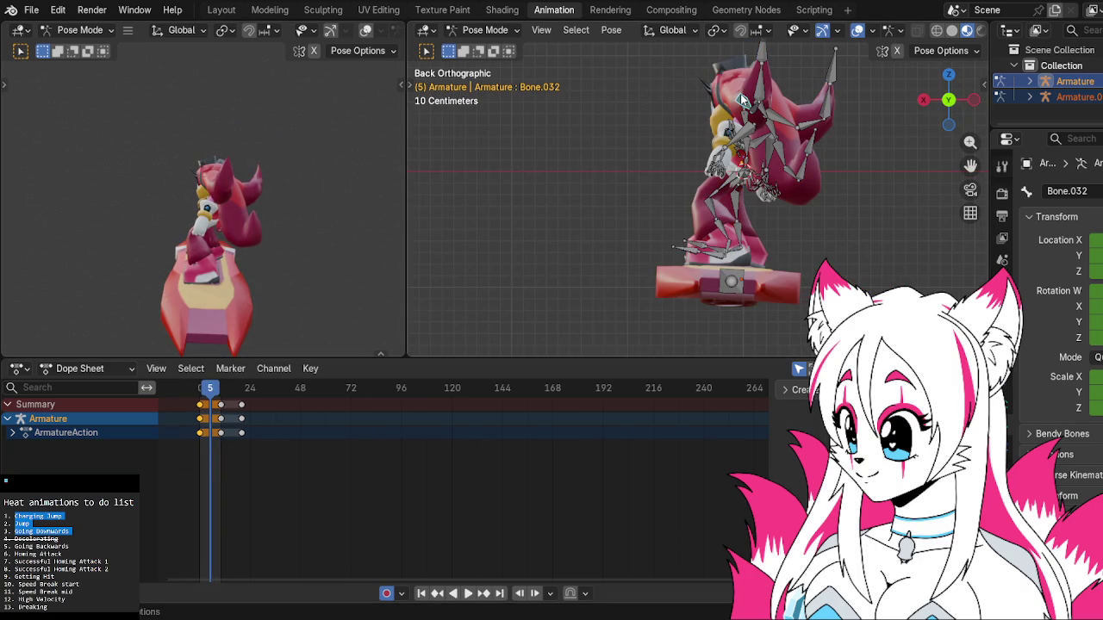
mouse_move(748, 112)
middle_mouse_down()
mouse_move(775, 145)
mouse_move(914, 93)
middle_mouse_up()
left_click(963, 109)
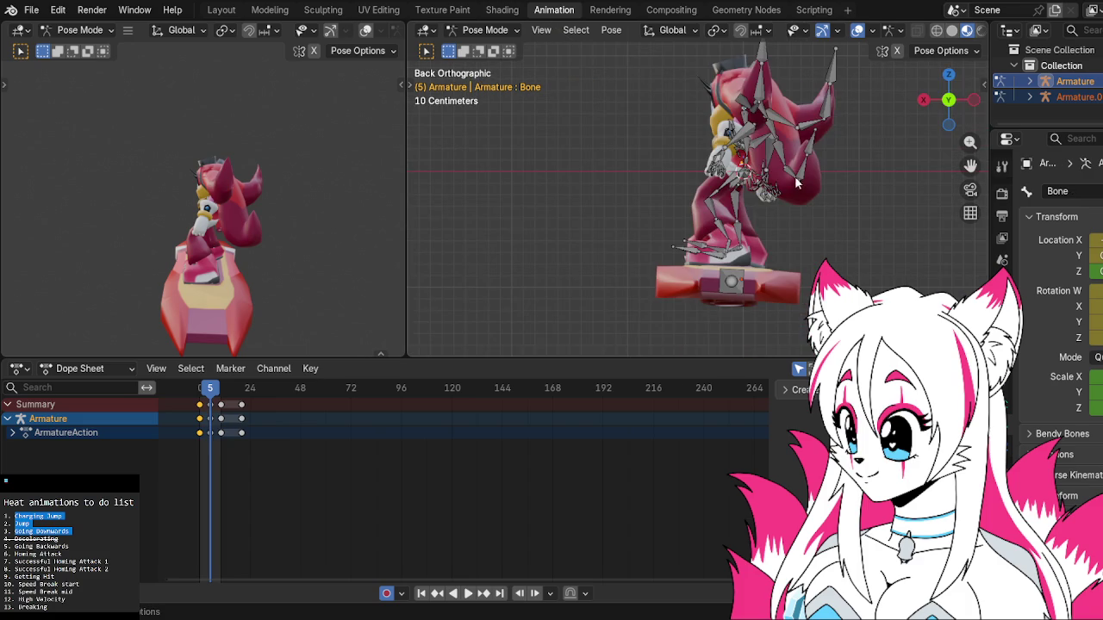
Move the root bone about 0.022 m along negative X, then return to frame 5.
key("g")
key("x")
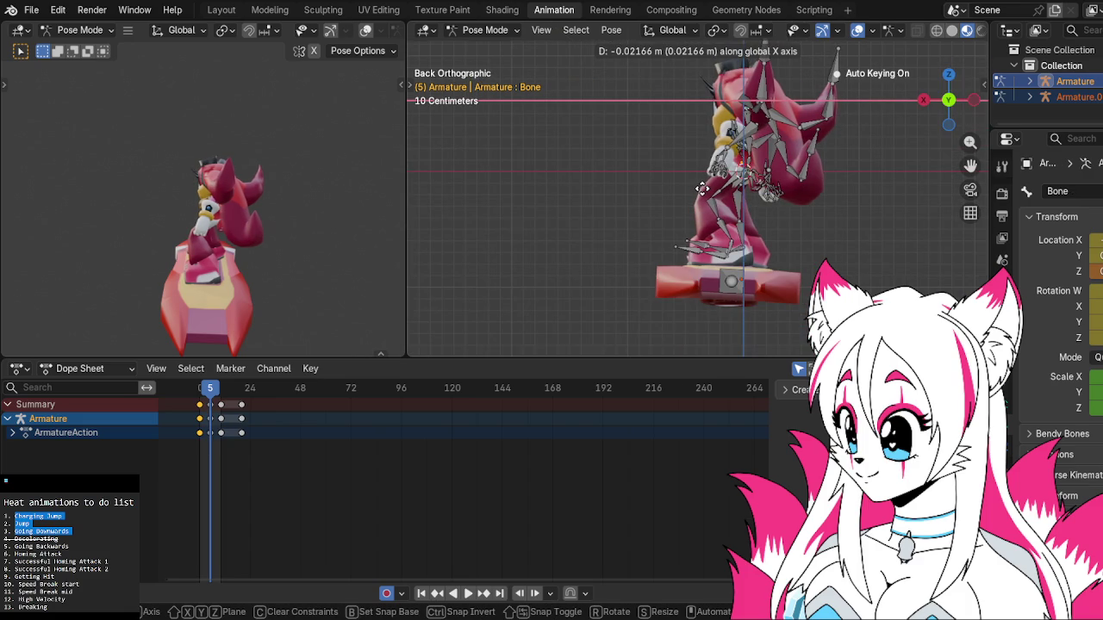
left_click(704, 191)
key("space")
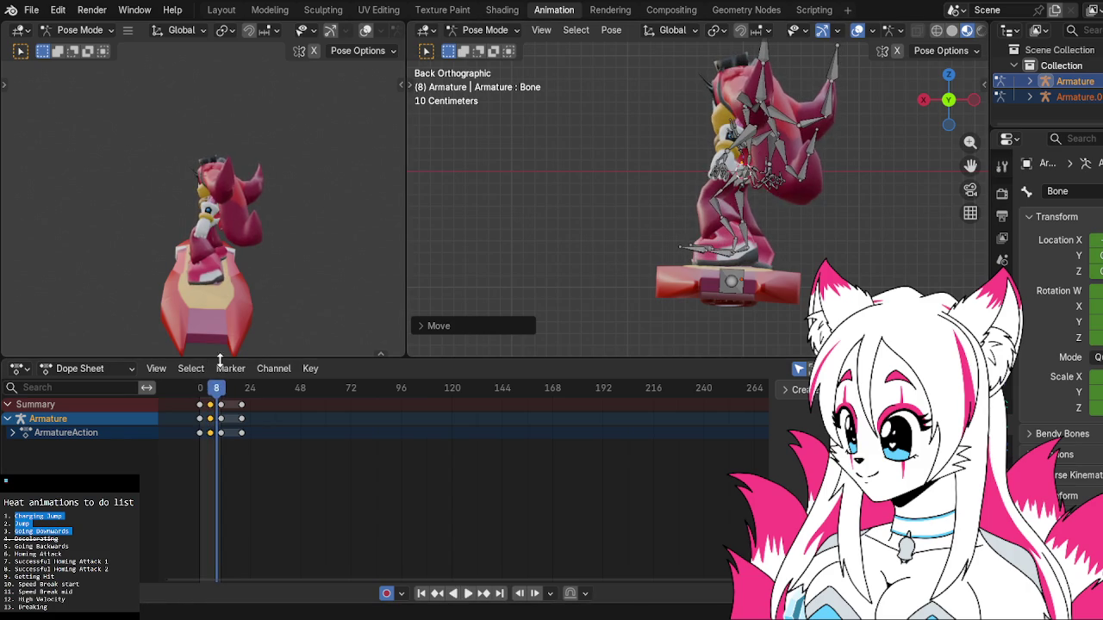
left_click(211, 387)
middle_click_drag(594, 224, 629, 261)
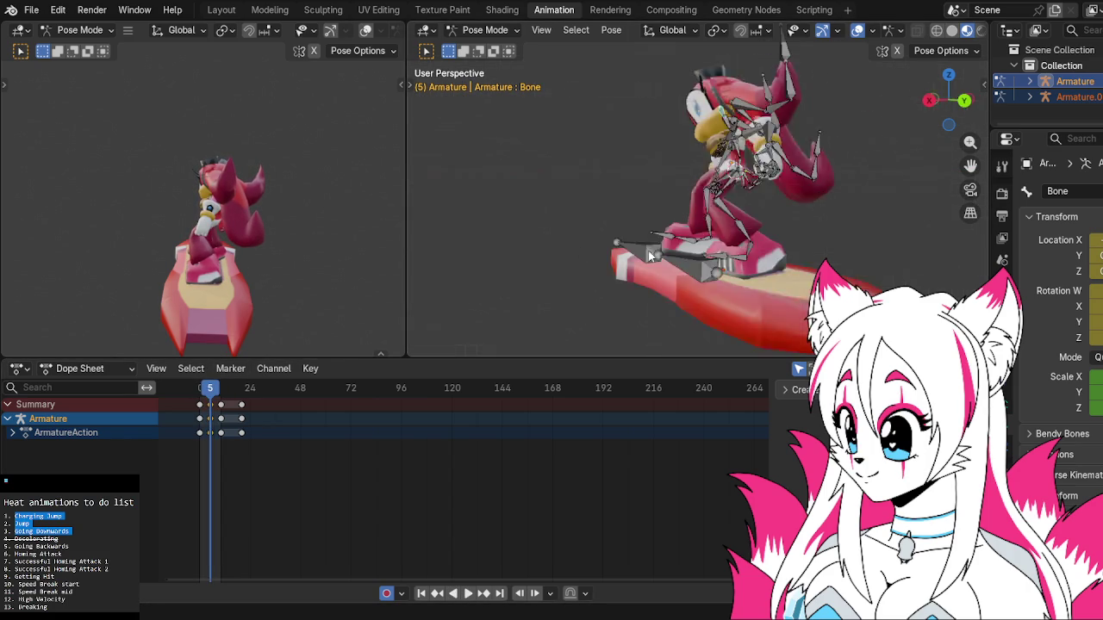
Select the hoverboard bone, check it from both sides and replay the jump.
left_click(619, 261)
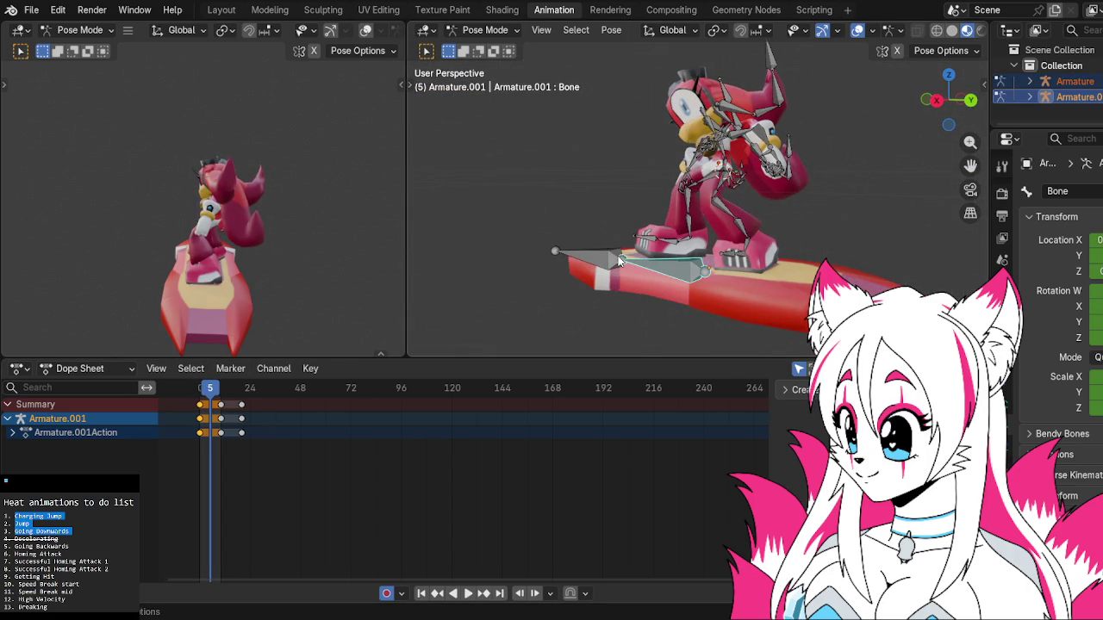
left_click(950, 125)
left_click(948, 103)
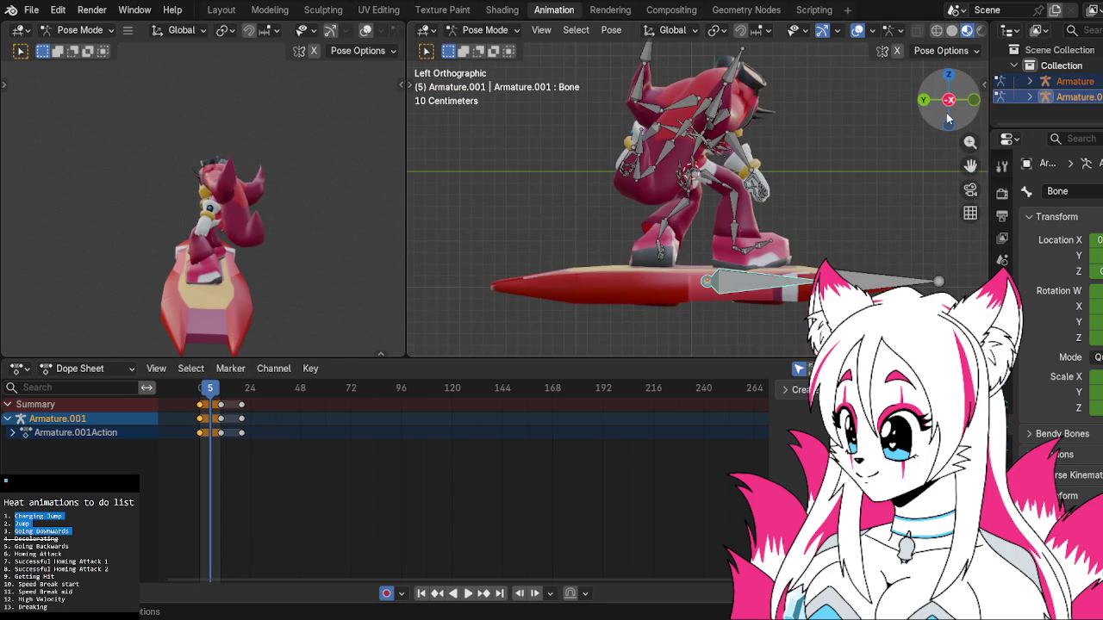
left_click(949, 100)
key("space")
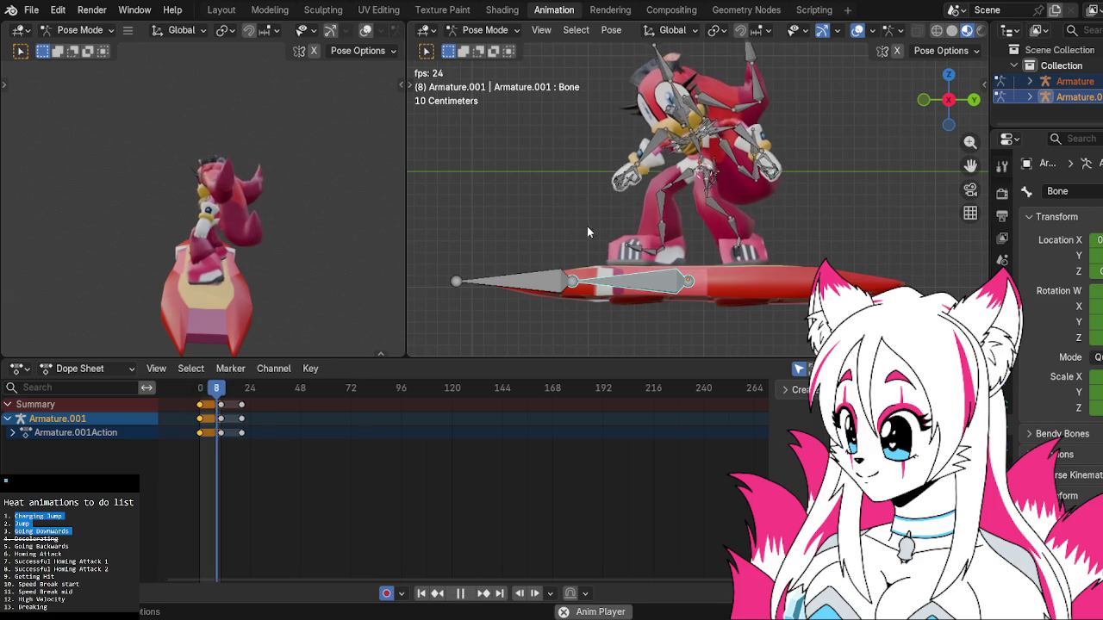
key("space")
key("space")
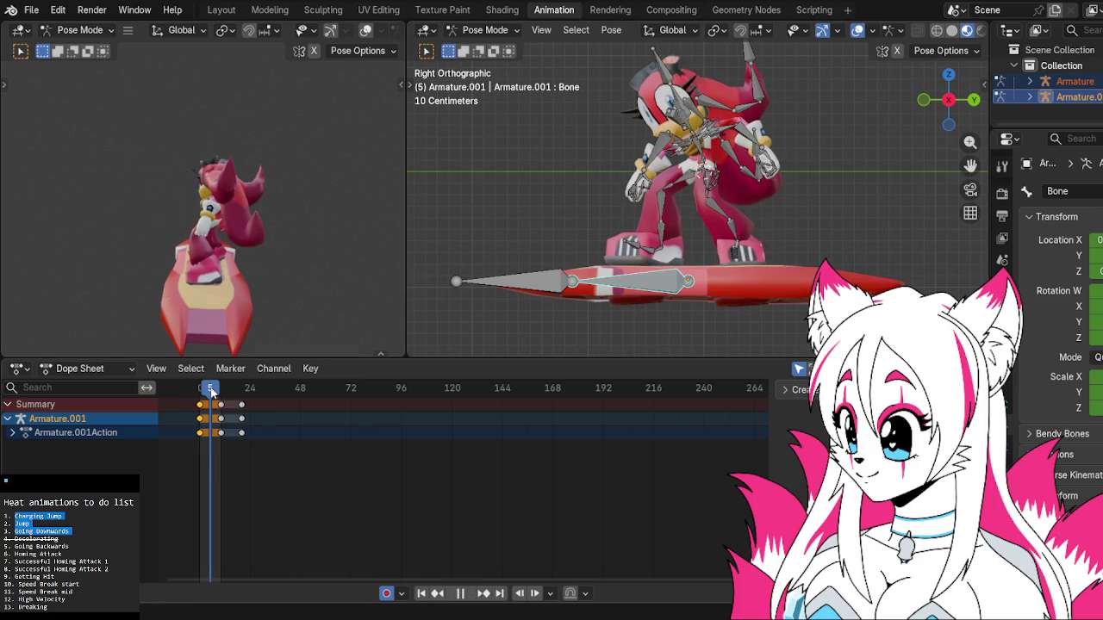
left_click_drag(214, 392, 204, 394)
key("space")
key("ctrl+KP_1")
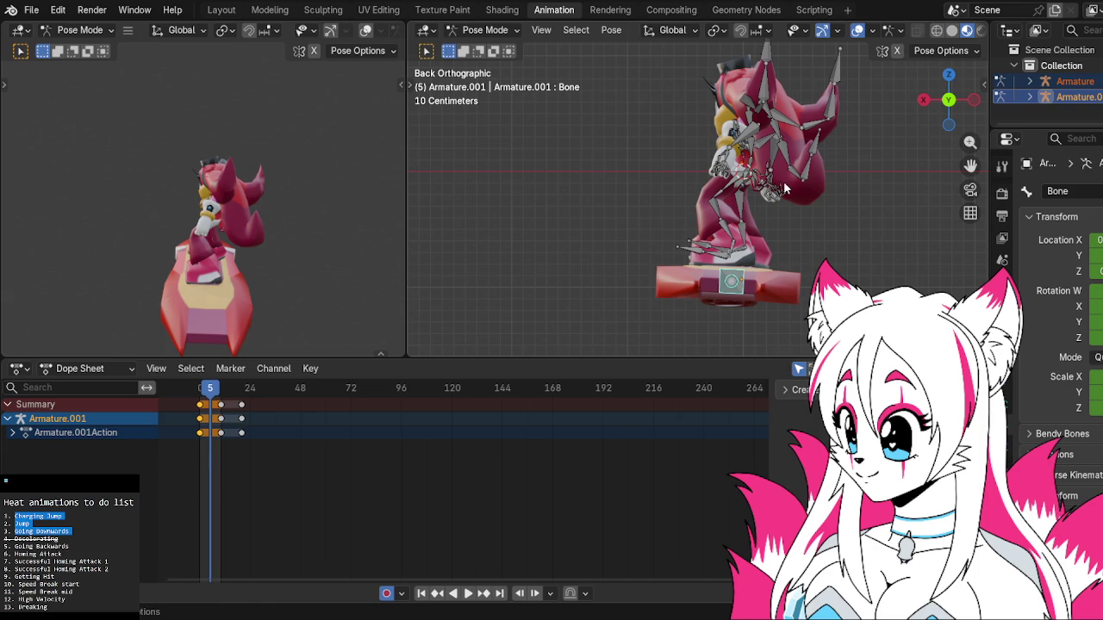
Tilt and shift the board bone at frame 5, then play back to check it.
key("r")
left_click(782, 192)
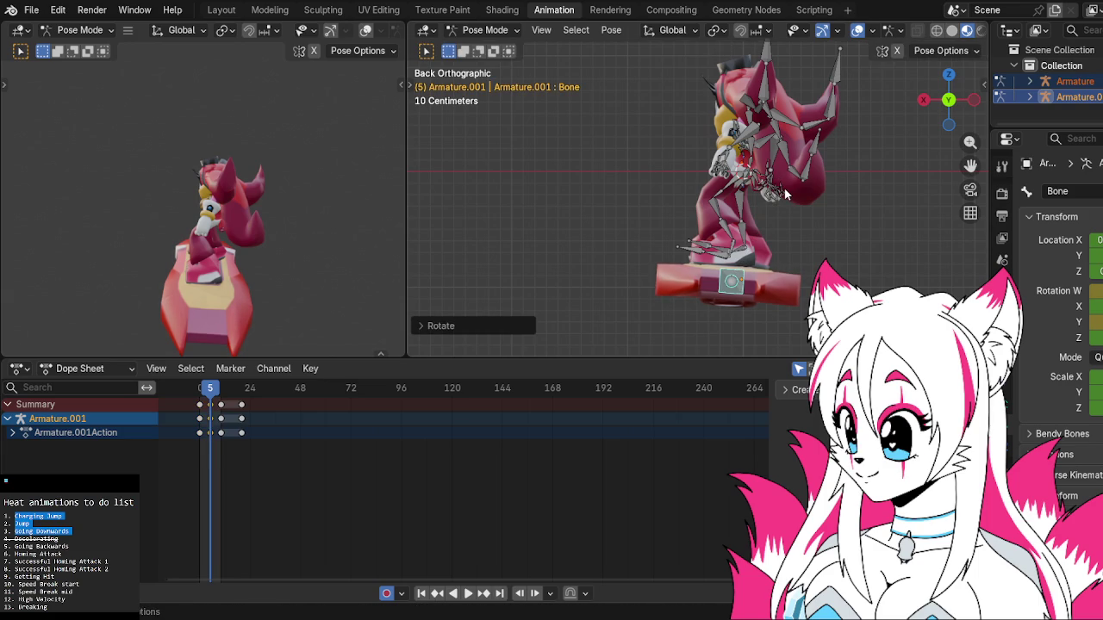
key("g")
left_click(784, 193)
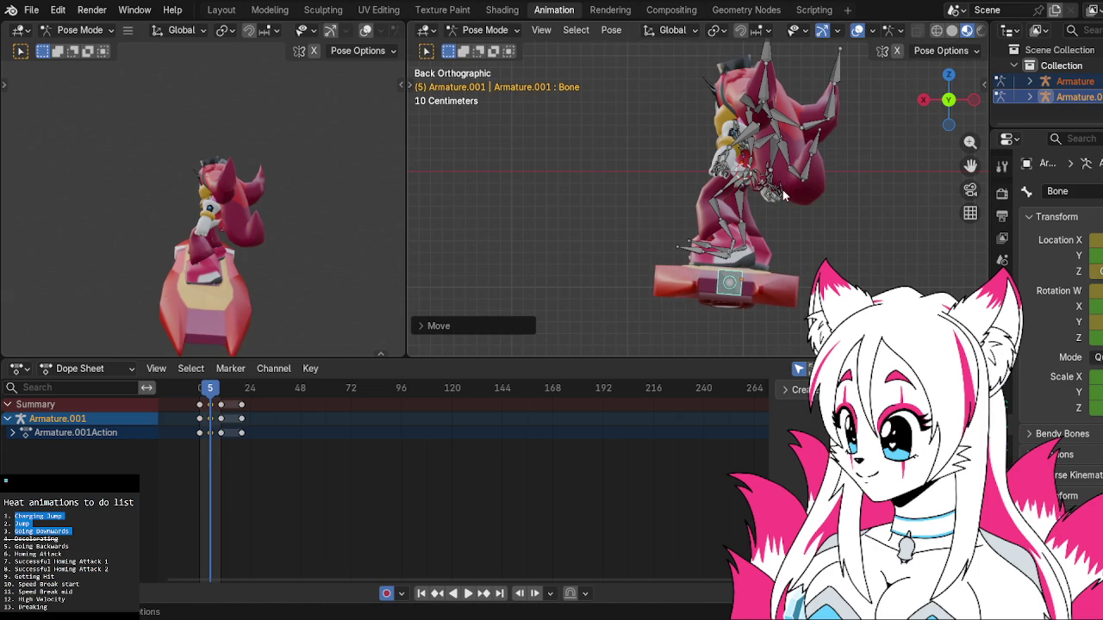
key("space")
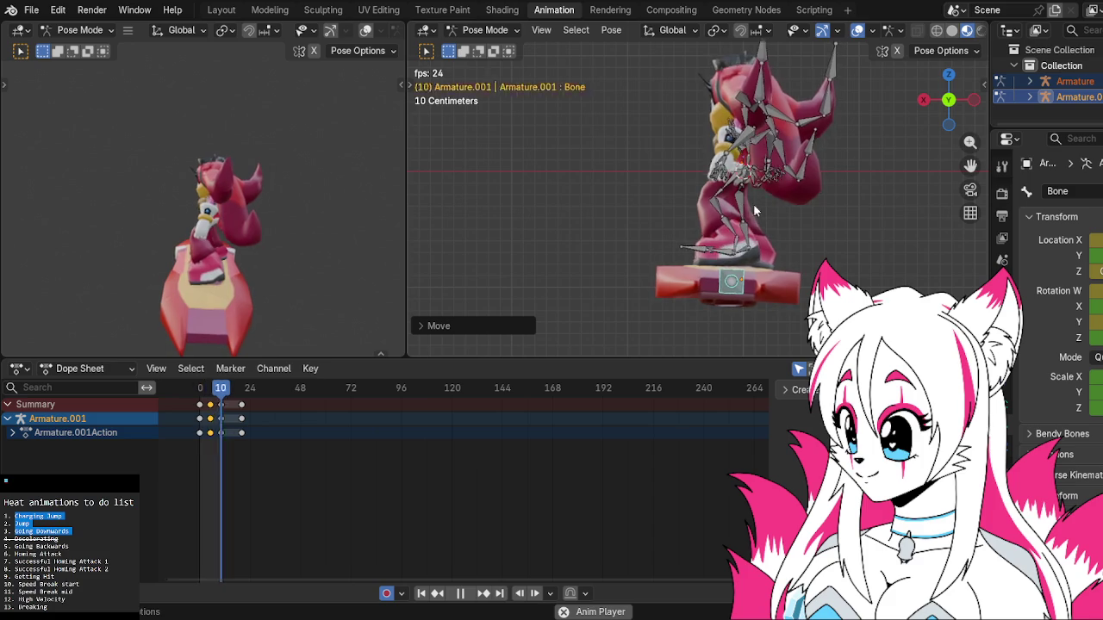
key("space")
left_click(209, 389)
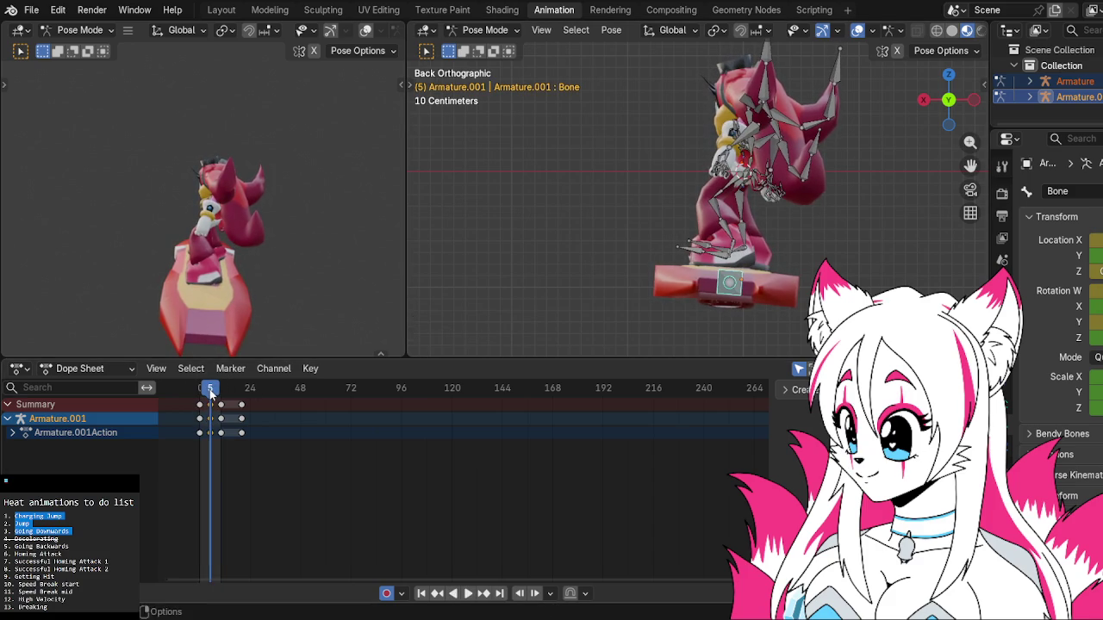
Move the board bone again and review the animation from a perspective angle.
key("g")
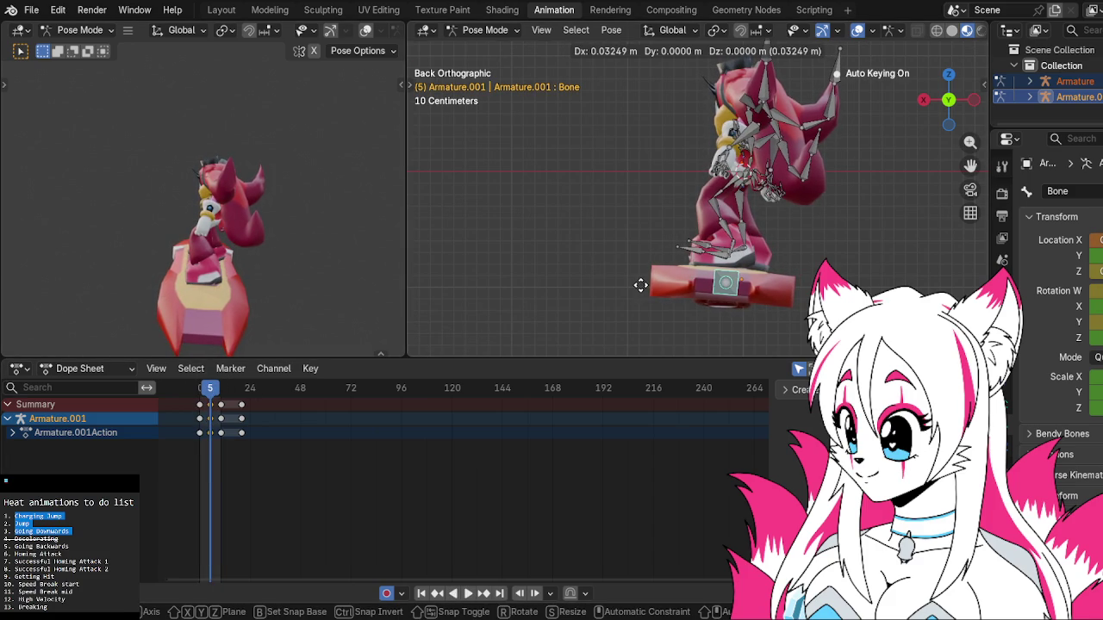
left_click(640, 286)
mouse_move(640, 286)
middle_mouse_down()
mouse_move(765, 261)
mouse_move(764, 283)
mouse_move(677, 269)
middle_mouse_up()
key("space")
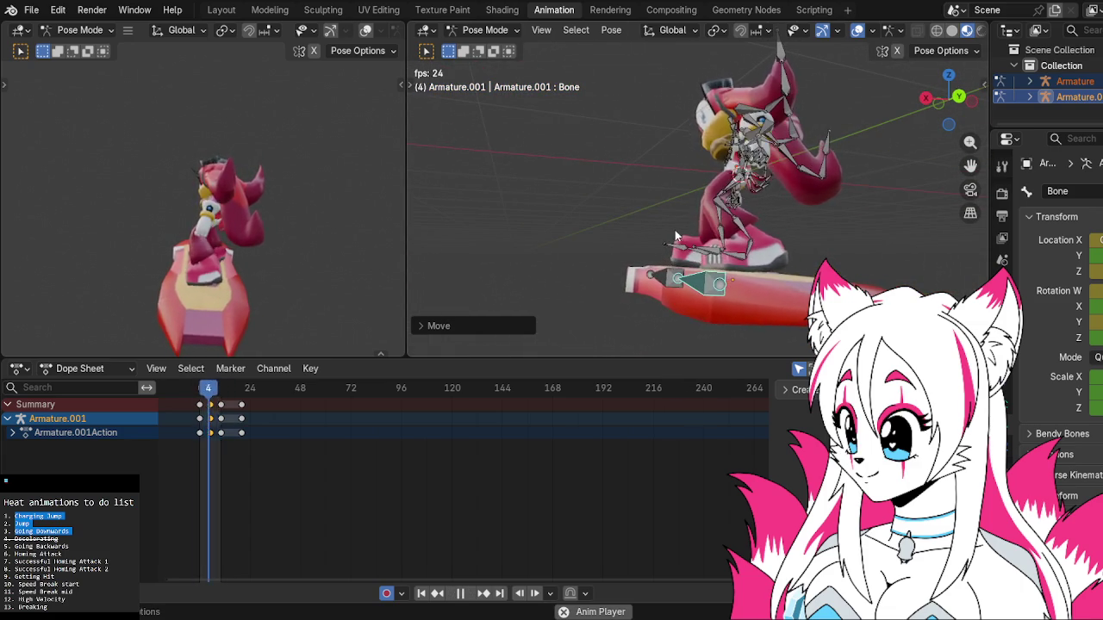
mouse_move(673, 239)
middle_mouse_down()
mouse_move(730, 283)
mouse_move(750, 277)
middle_mouse_up()
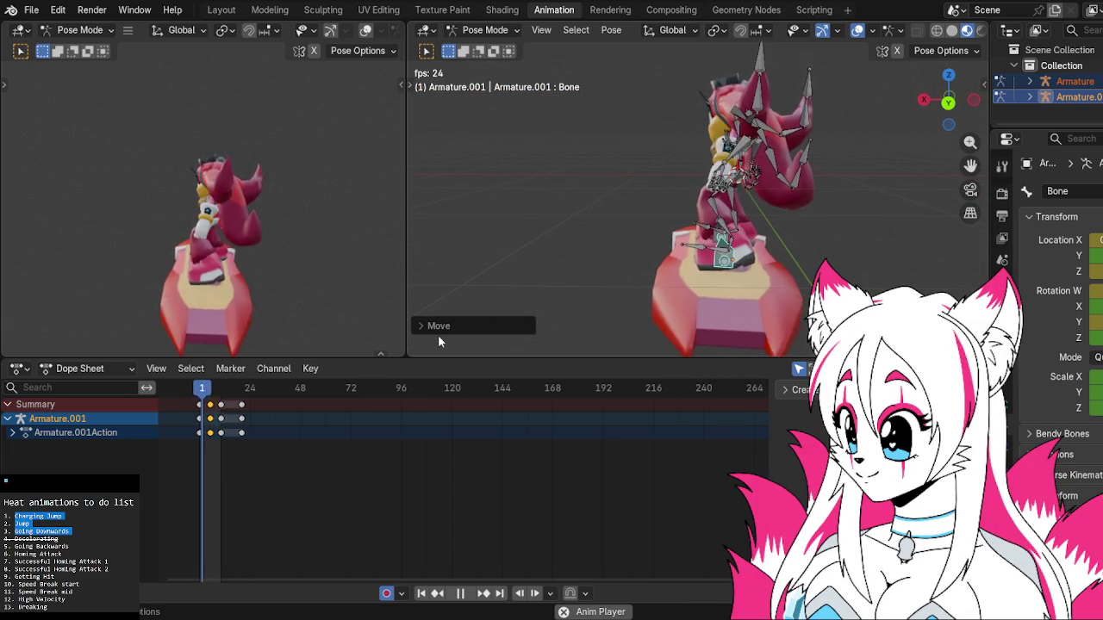
left_click(208, 398)
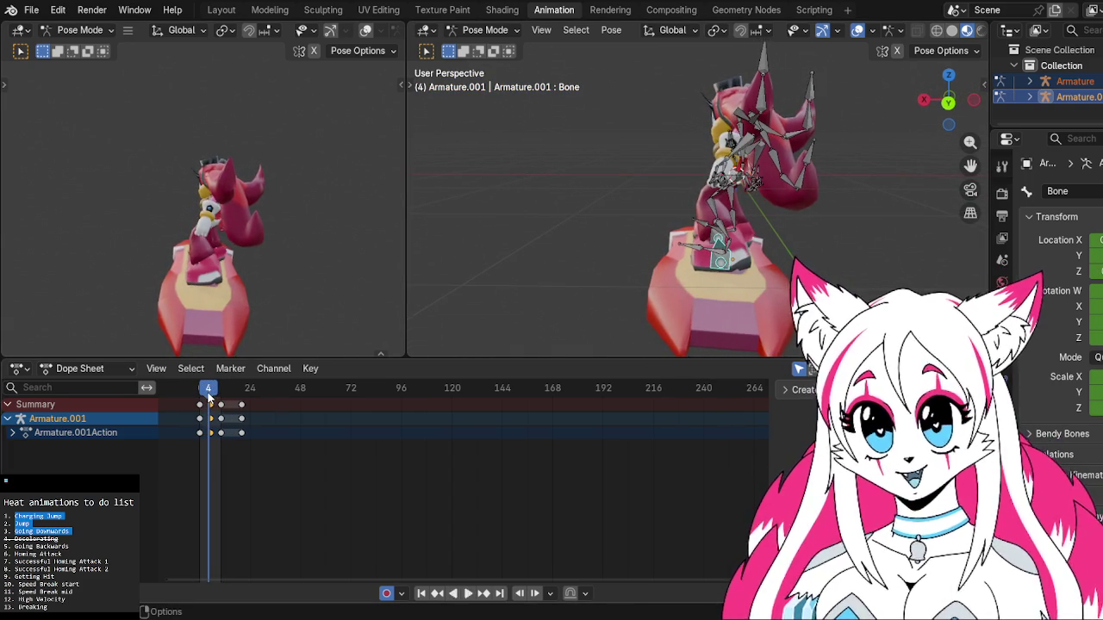
key("space")
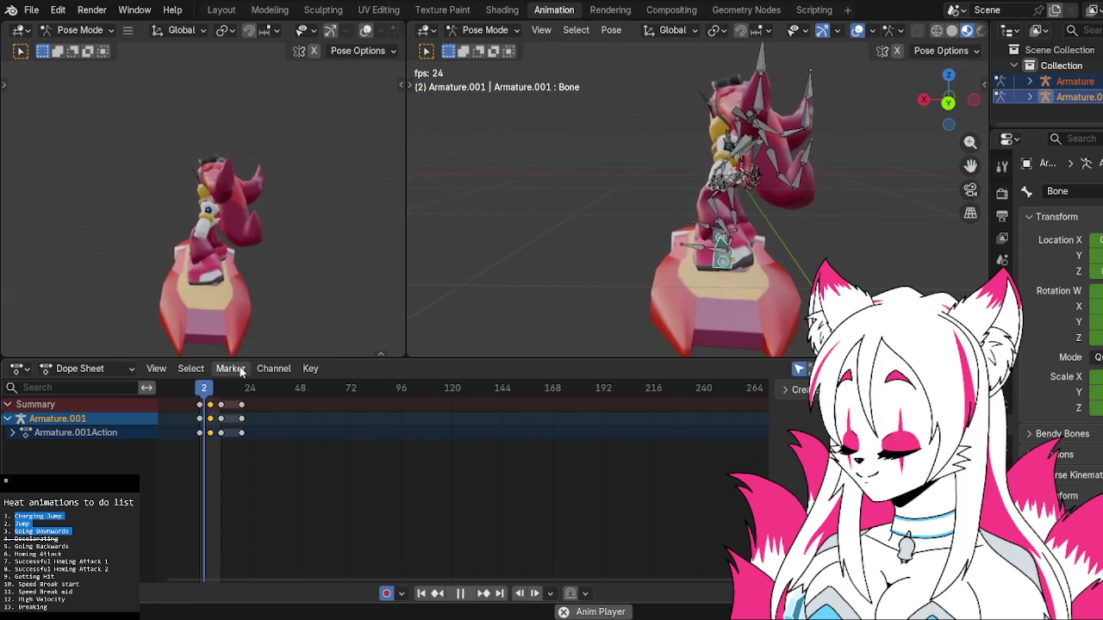
left_click(210, 390)
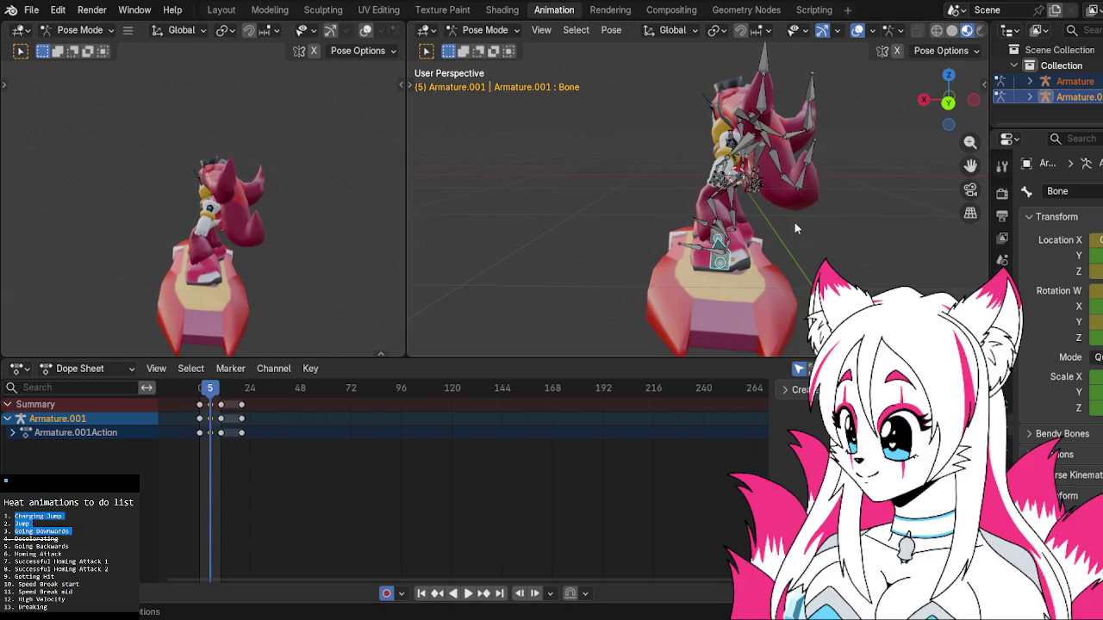
Rotate the first head quill bone to a new angle at frame 5.
mouse_move(792, 219)
middle_mouse_down()
mouse_move(700, 286)
mouse_move(680, 243)
middle_mouse_up()
left_click(683, 246)
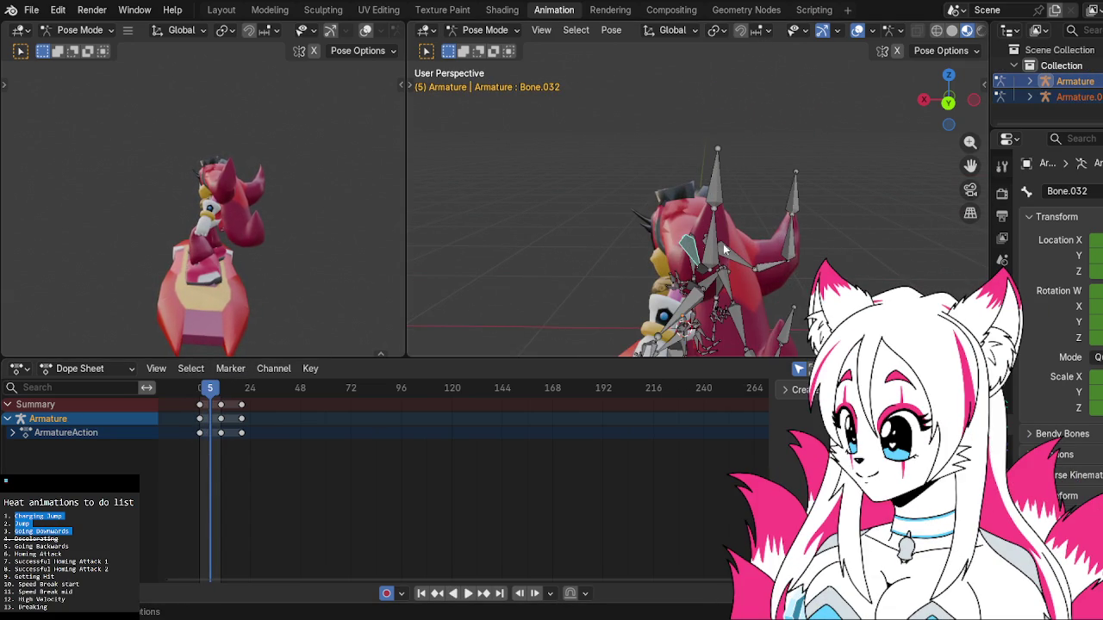
key("r")
middle_click_drag(814, 240, 910, 207)
left_click(910, 208)
key("r")
left_click(794, 222)
Rotate three more quill bones on the head, then play to check them.
mouse_move(795, 222)
middle_mouse_down()
mouse_move(915, 250)
mouse_move(640, 273)
middle_mouse_up()
left_click(641, 272)
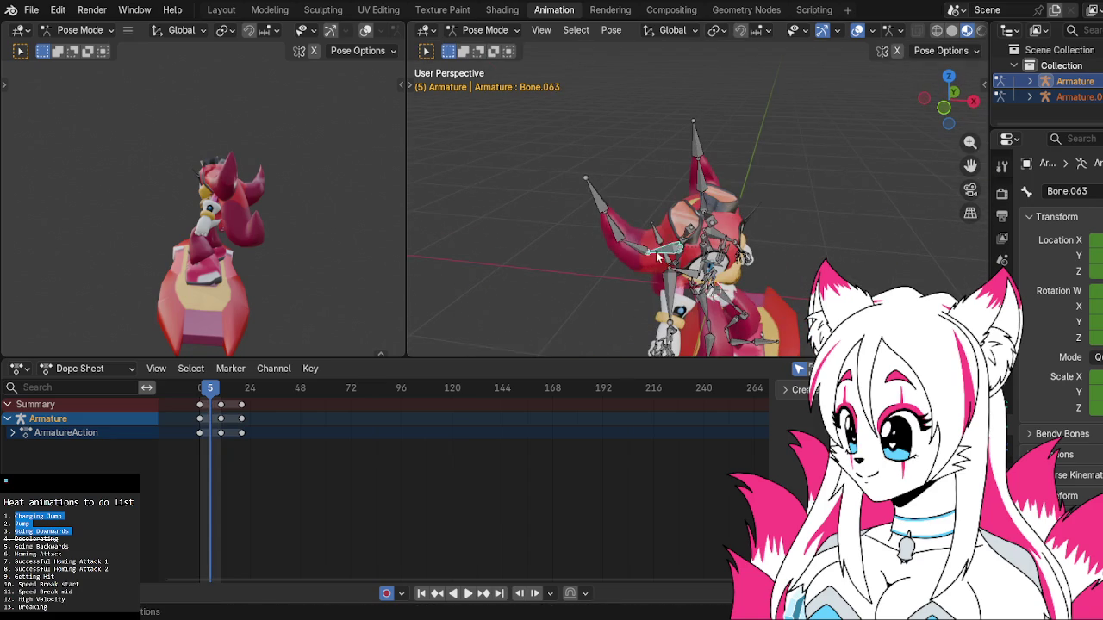
key("r")
left_click(651, 250)
left_click(646, 248)
key("r")
left_click(637, 244)
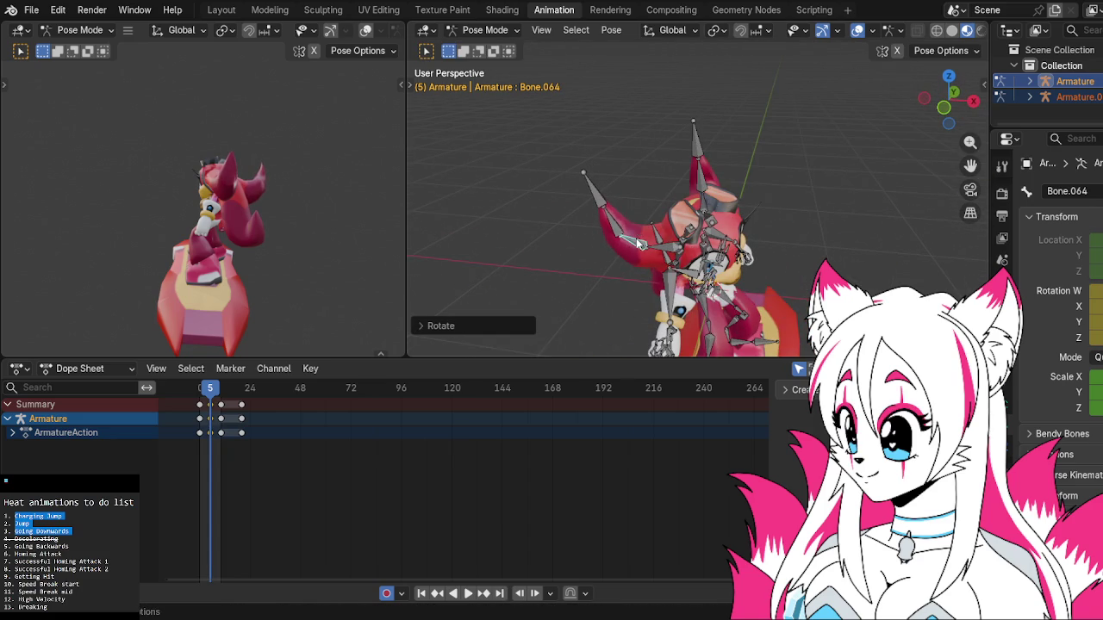
middle_click_drag(763, 237, 780, 258)
left_click(780, 259)
key("r")
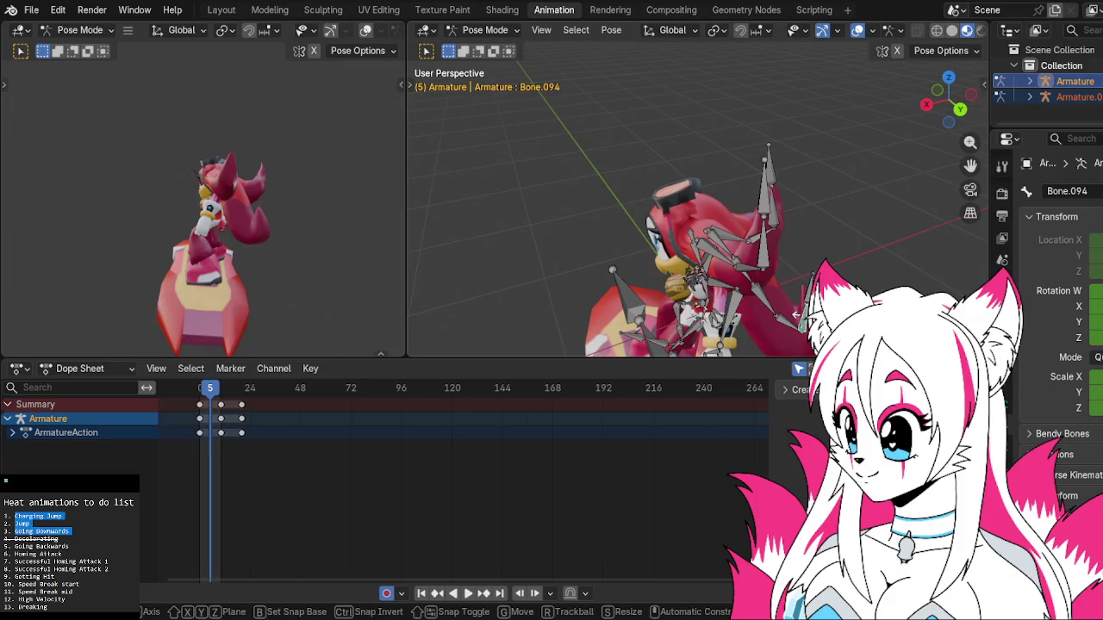
left_click(793, 278)
key("space")
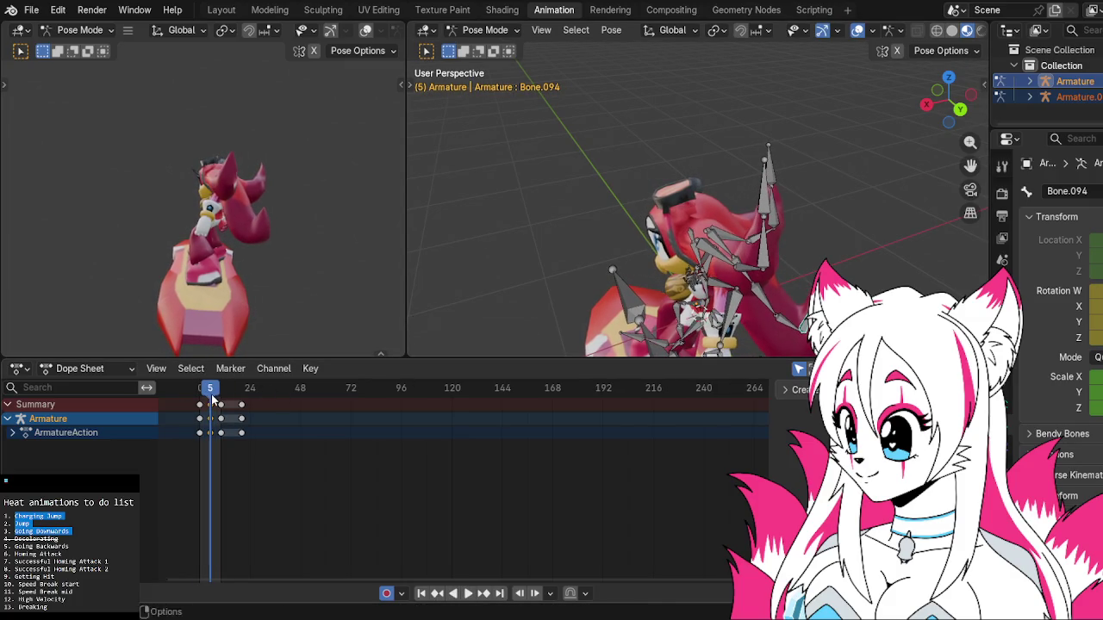
Rotate the hand and finger bones to tighten the hedgehog's grip.
mouse_move(684, 261)
middle_mouse_down("shift")
mouse_move(700, 237)
mouse_move(660, 200)
mouse_move(718, 203)
middle_mouse_up("shift")
scroll(663, 207, "up", 4)
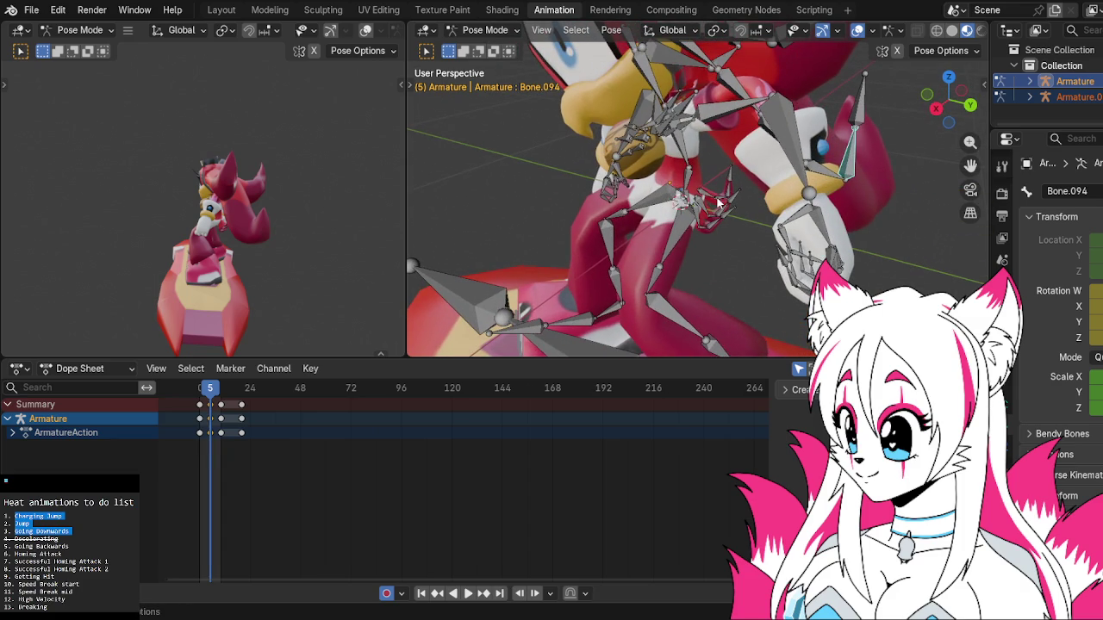
key("r")
left_click(715, 203)
left_click(710, 203)
key("r")
left_click(707, 205)
left_click(705, 209)
key("r")
left_click(703, 213)
Play back the grip change and return to frame 5.
key("space")
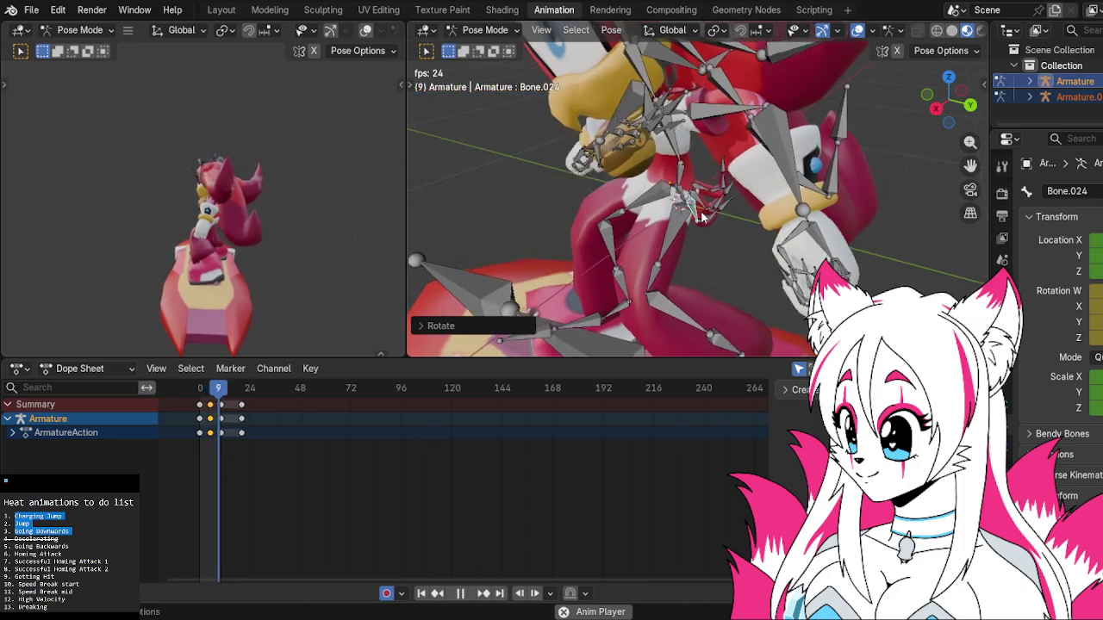
key("space")
left_click(209, 395)
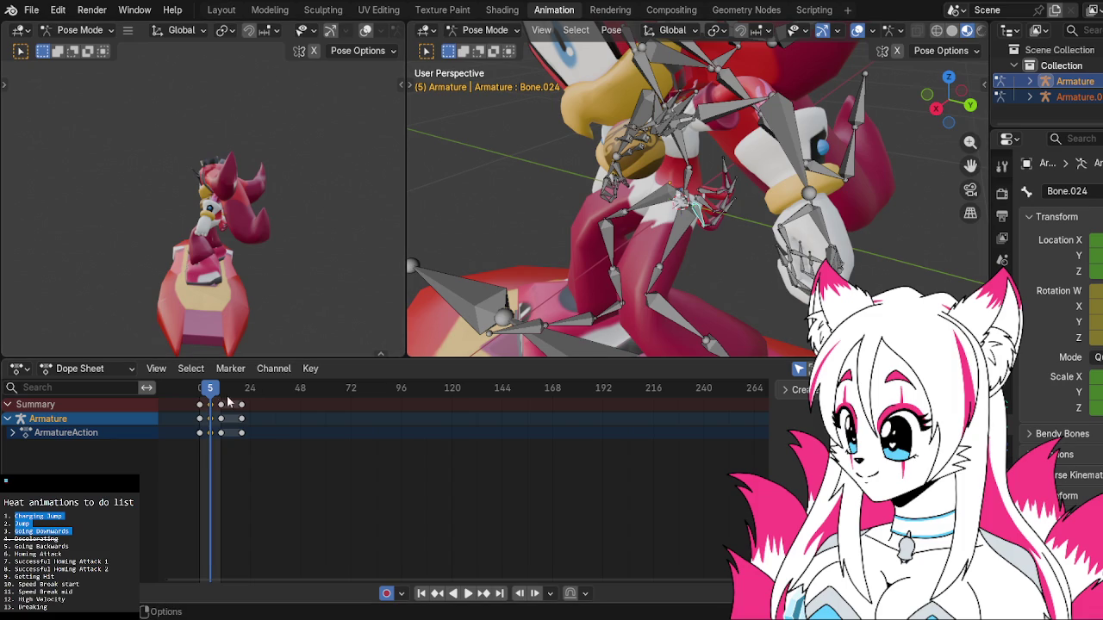
key("space")
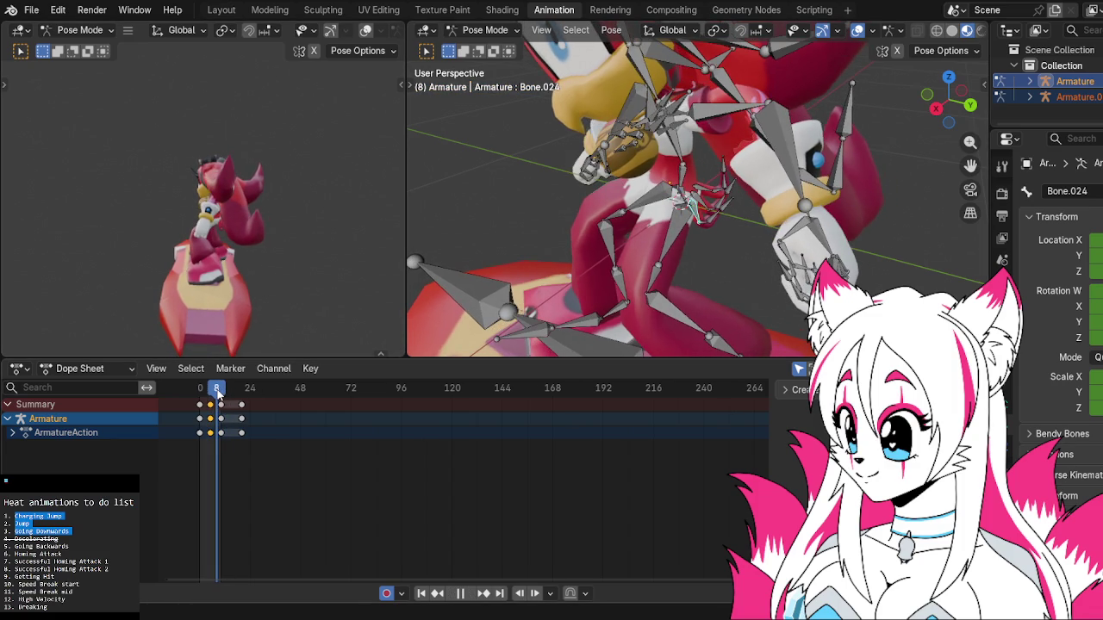
left_click_drag(217, 394, 211, 393)
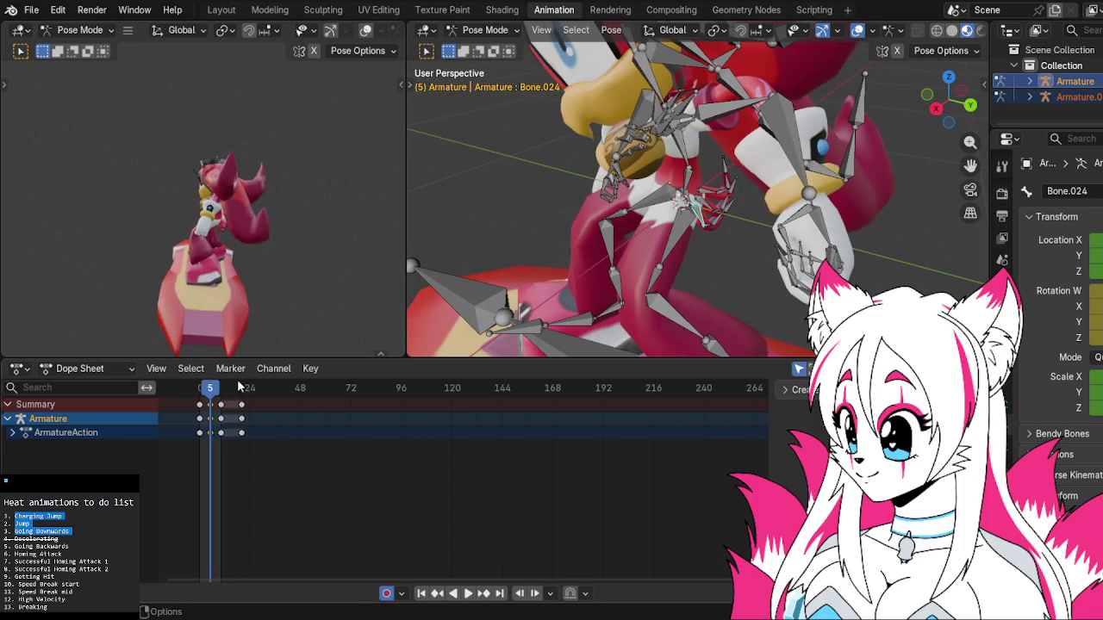
Re-rotate finger bones Bone.021 and Bone.024, then play to review the grip.
left_click(685, 200)
key("r")
left_click(698, 200)
key("r")
left_click(705, 200)
left_click(706, 194)
key("r")
left_click(707, 192)
key("space")
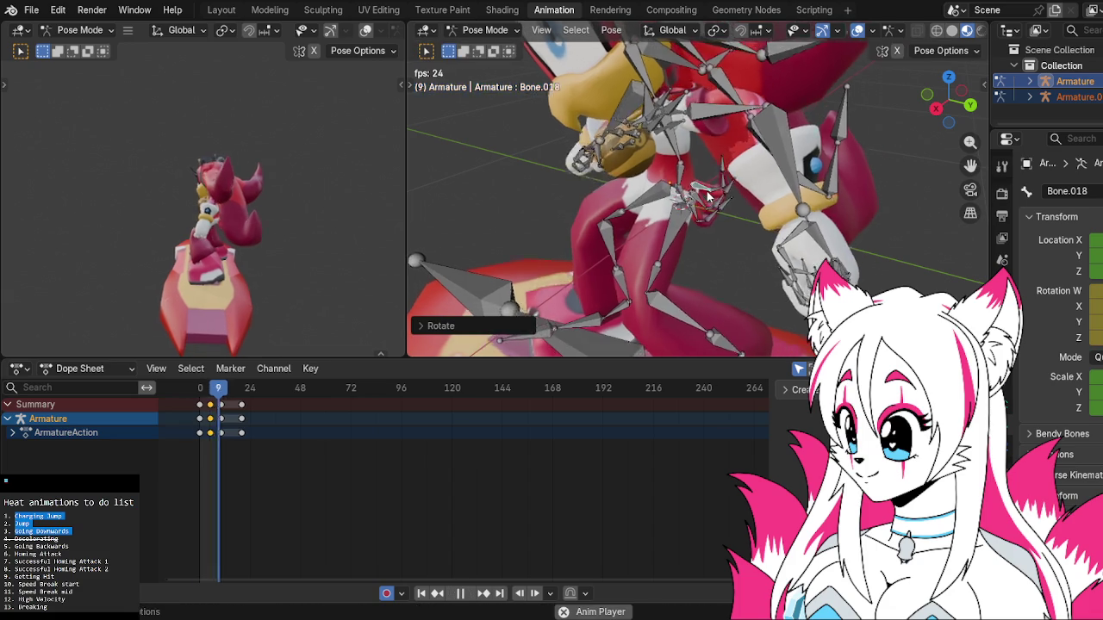
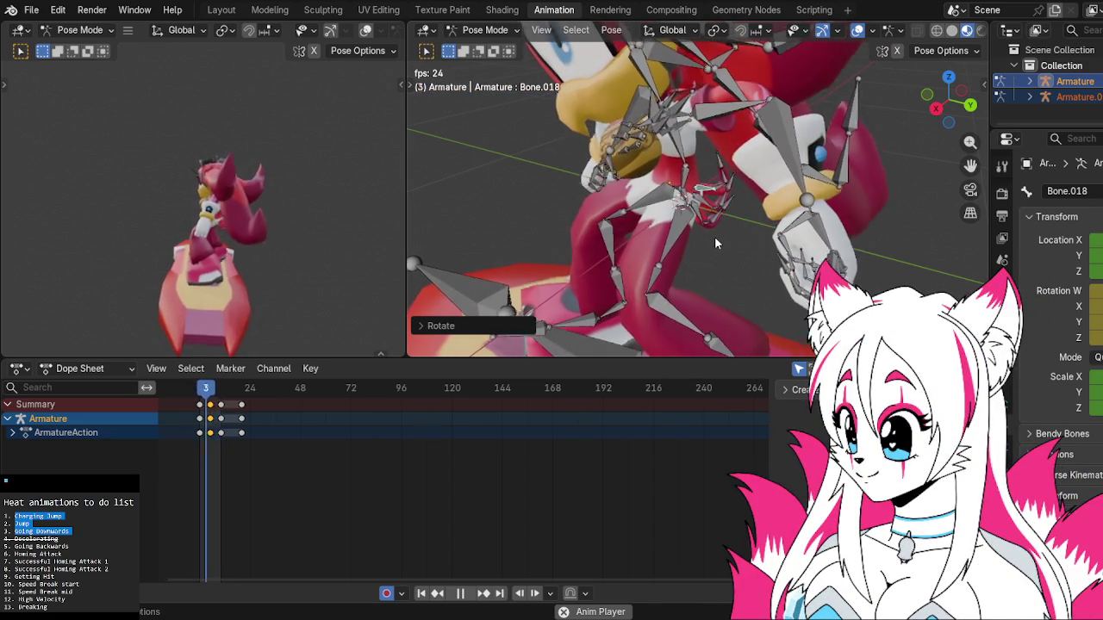
Stop the jump playback and orbit in close to the character's hand bones.
scroll(729, 255, "down", 3)
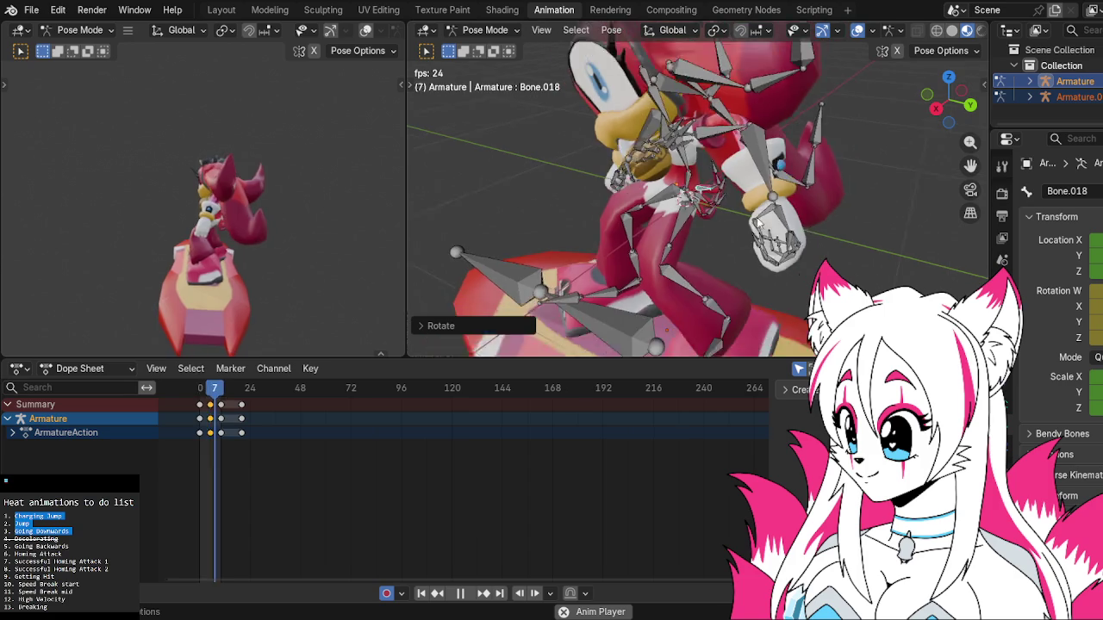
middle_click_drag(730, 255, 816, 199)
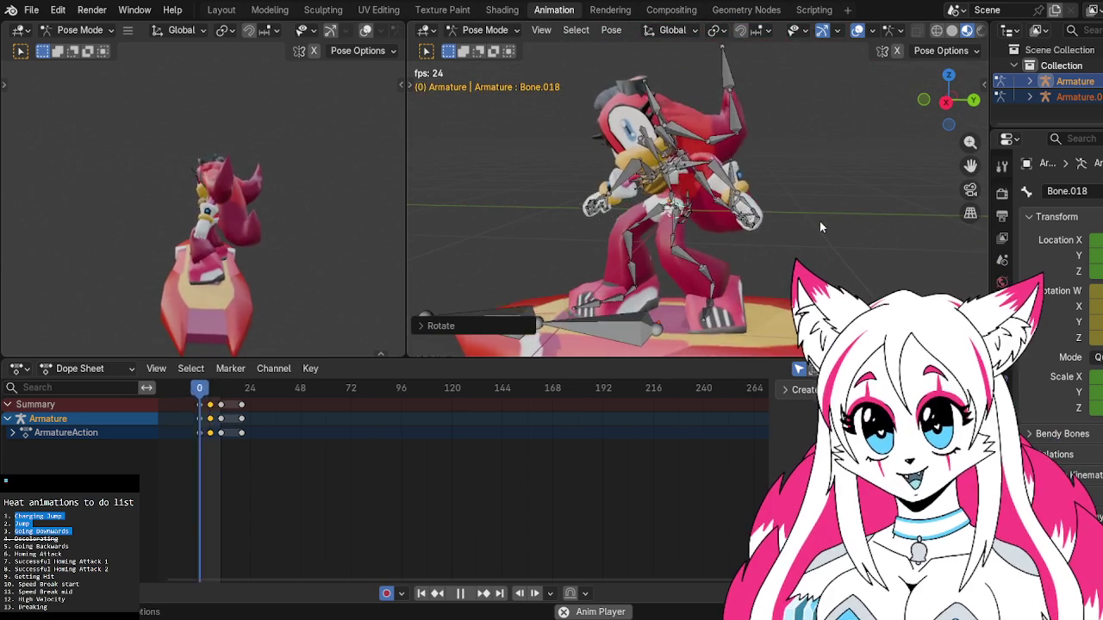
scroll(810, 223, "up", 2)
mouse_move(852, 240)
middle_mouse_down()
mouse_move(749, 238)
mouse_move(808, 247)
mouse_move(863, 200)
middle_mouse_up()
scroll(749, 238, "up", 3)
key("space")
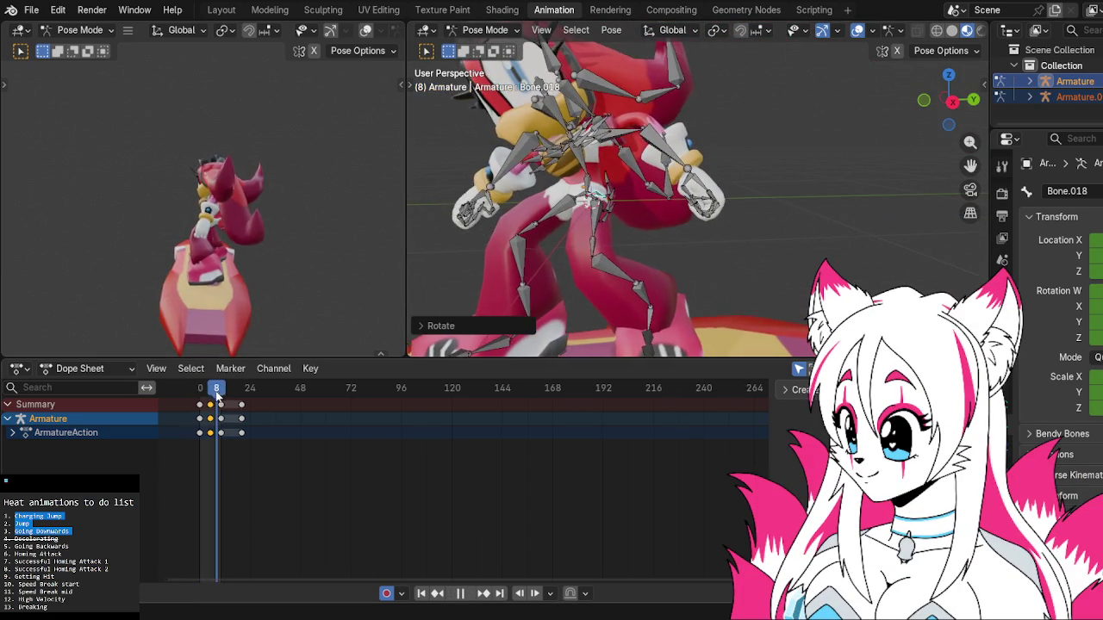
middle_click_drag(620, 198, 652, 179)
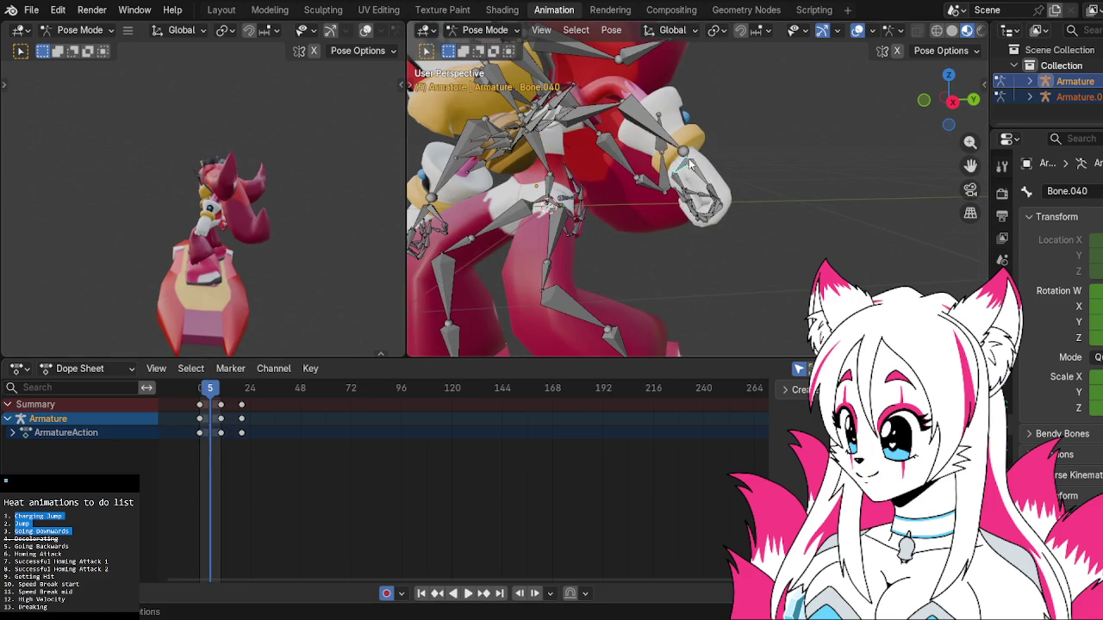
key("space")
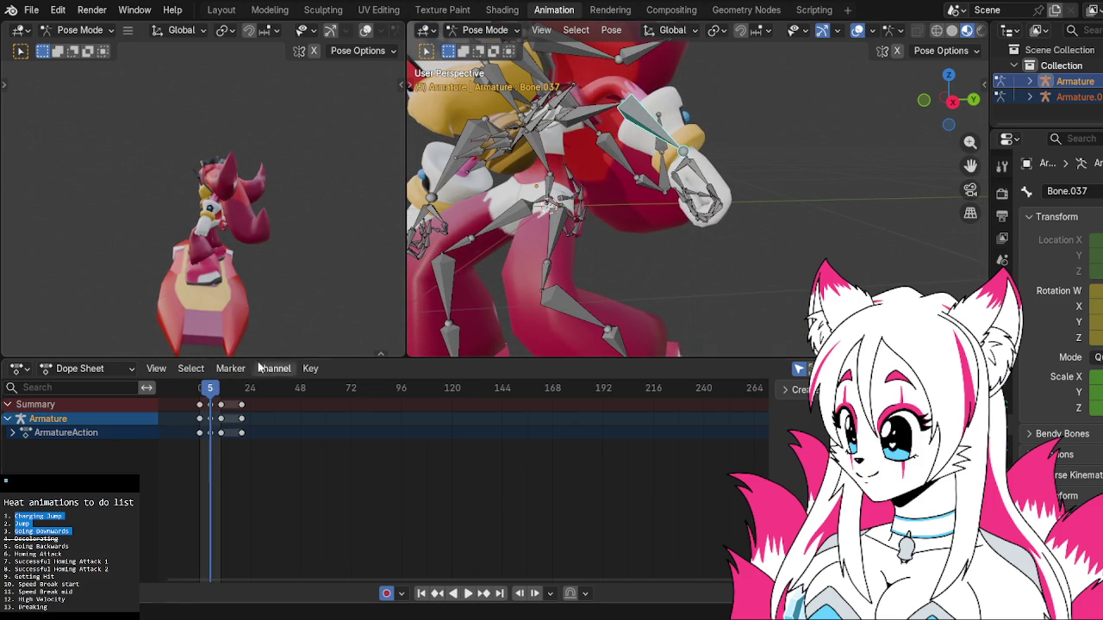
middle_click_drag(774, 278, 690, 170)
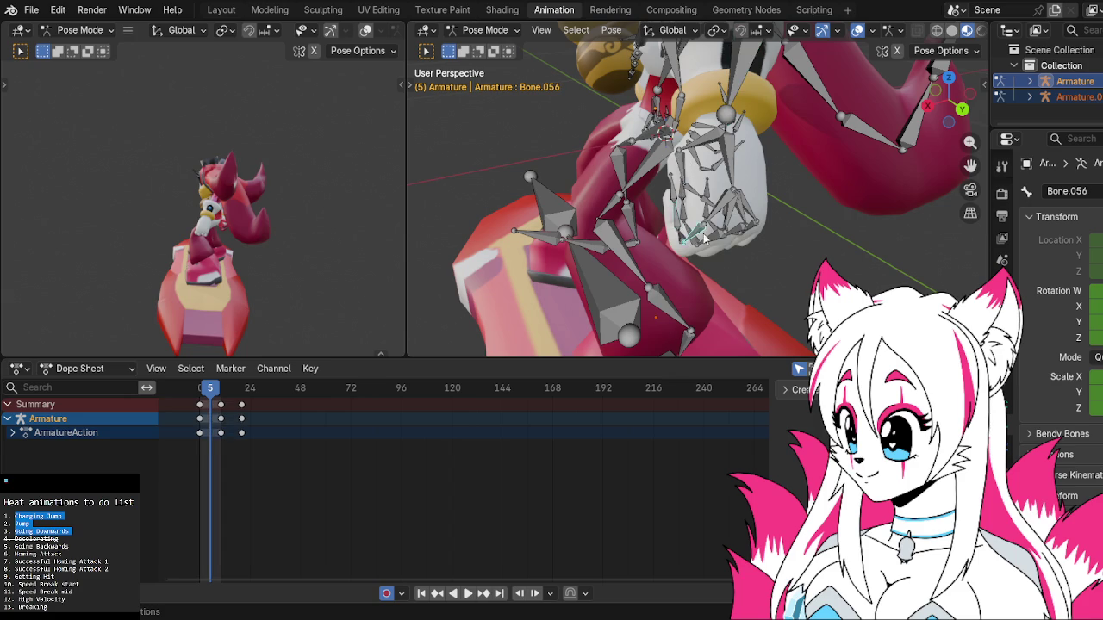
middle_click_drag(702, 240, 659, 246)
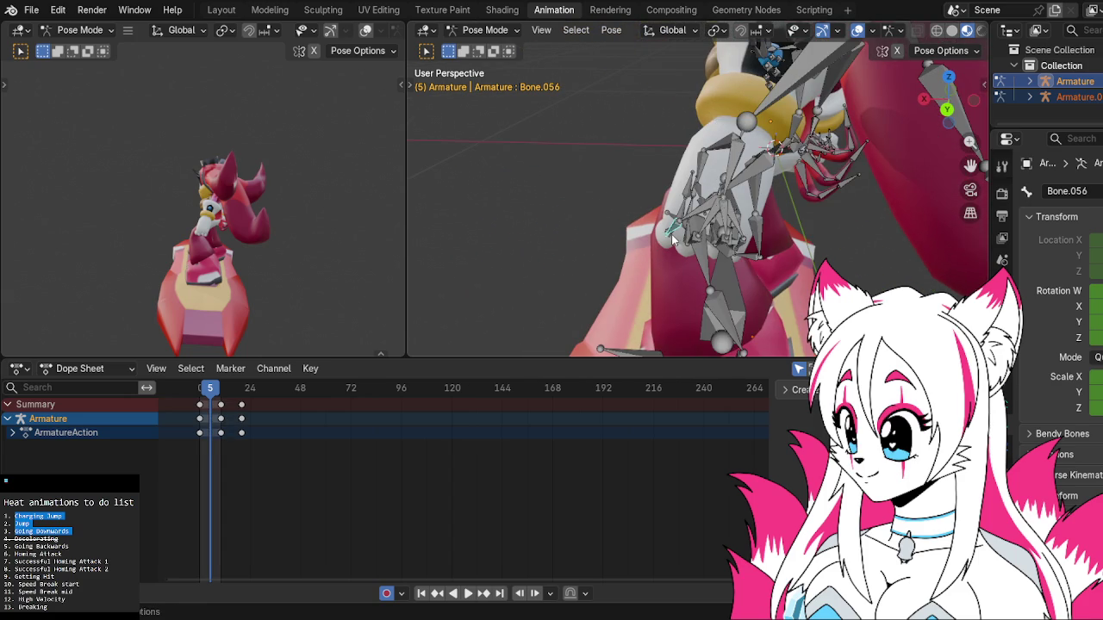
Rotate several finger bones to curl them at frame 5.
key("r")
left_click(669, 230)
middle_click_drag(676, 235, 806, 242)
key("r")
left_click(806, 242)
left_click(724, 228)
key("r")
left_click(731, 232)
Turn the hand bone slightly and cancel an unwanted finger rotation.
key("r")
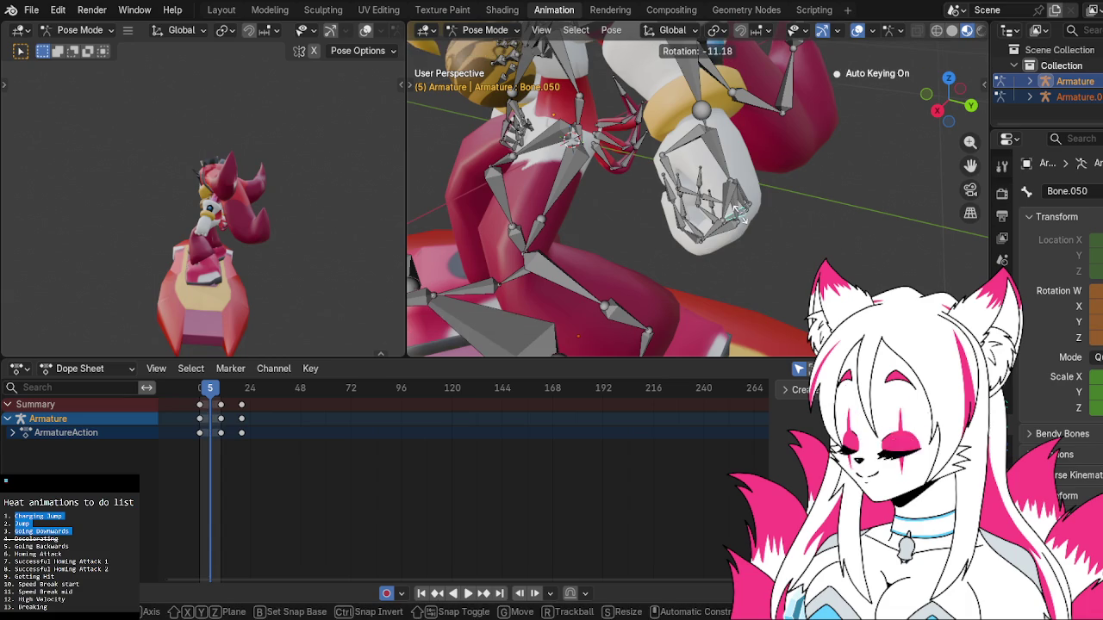
left_click(747, 215)
left_click(749, 214)
key("r")
left_click(750, 214)
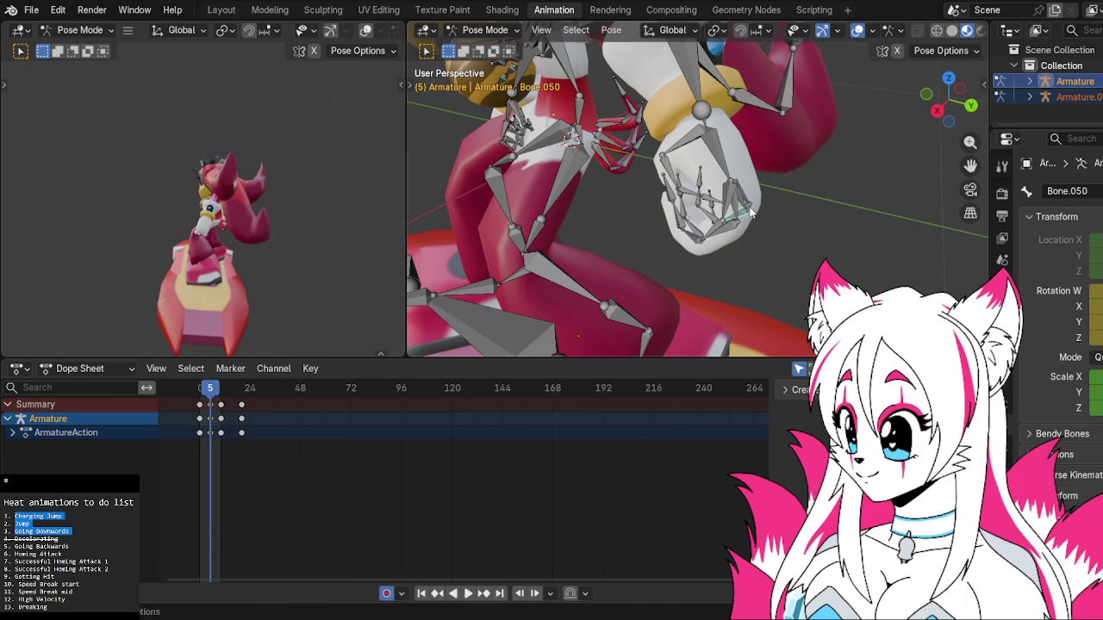
right_click(746, 213)
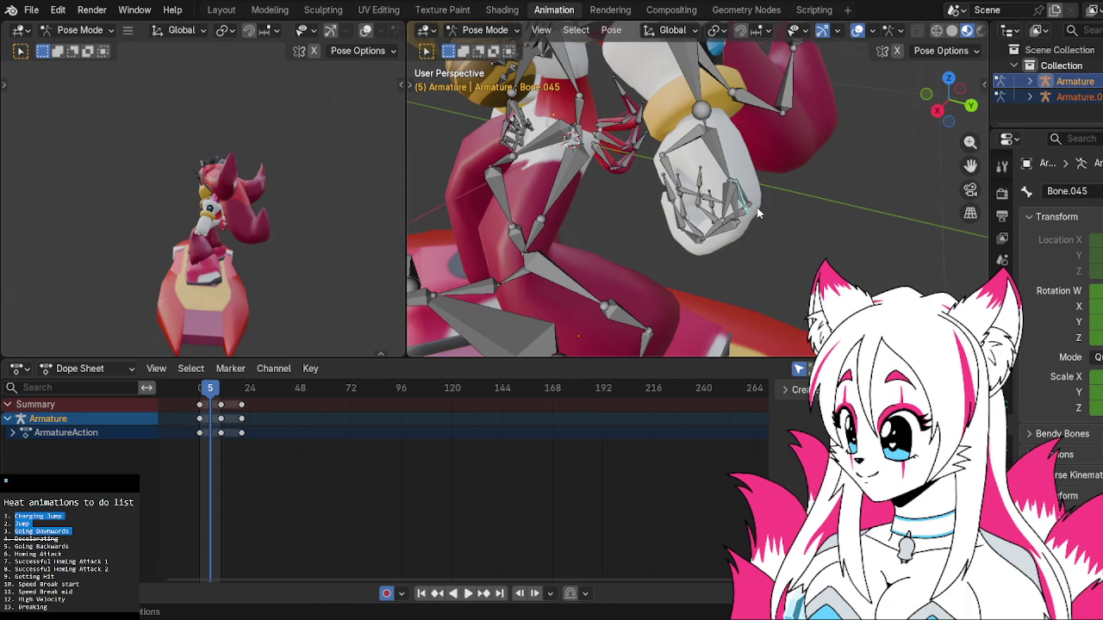
Undo the mistaken pose changes and re-rotate the finger bone.
key("ctrl+z")
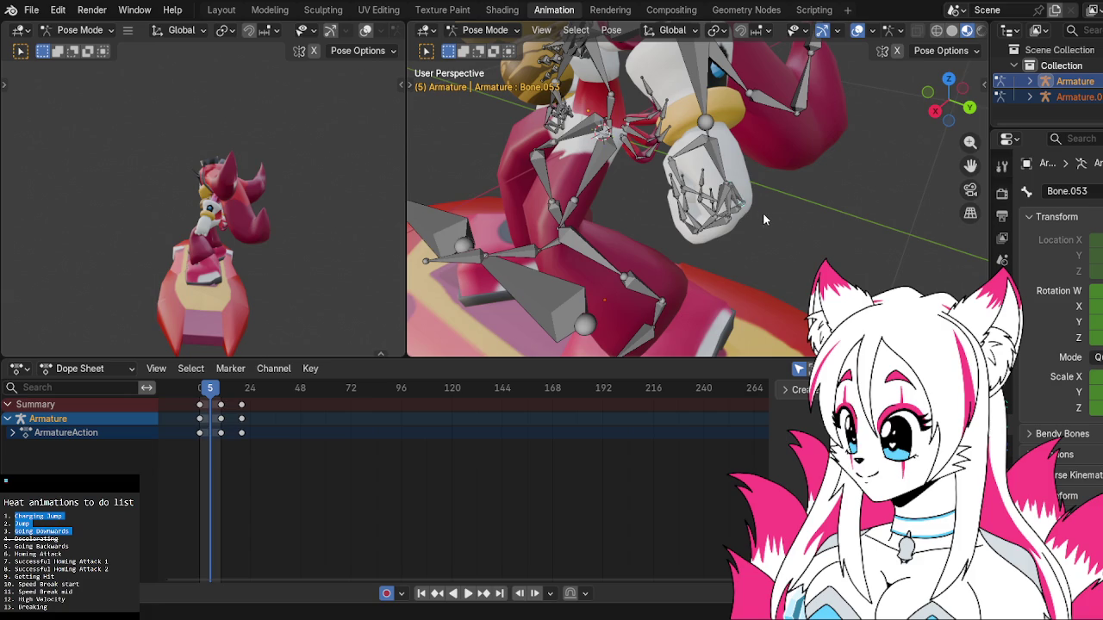
key("ctrl+z")
key("ctrl+z")
key("ctrl+z")
key("ctrl+z")
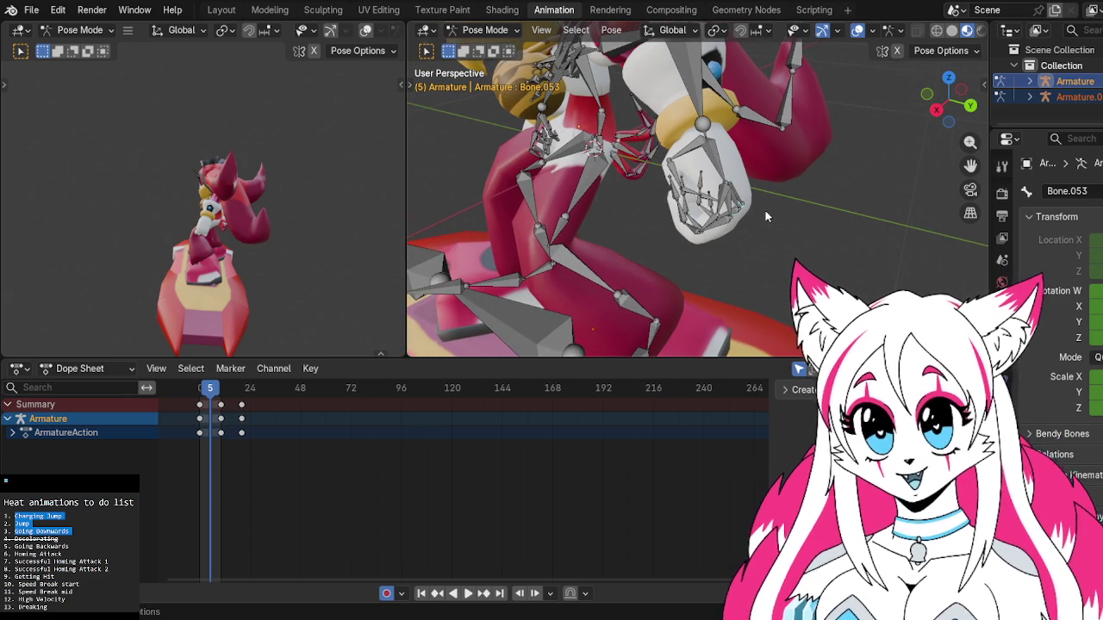
scroll(765, 214, "up", 2)
scroll(765, 215, "up", 2)
key("r")
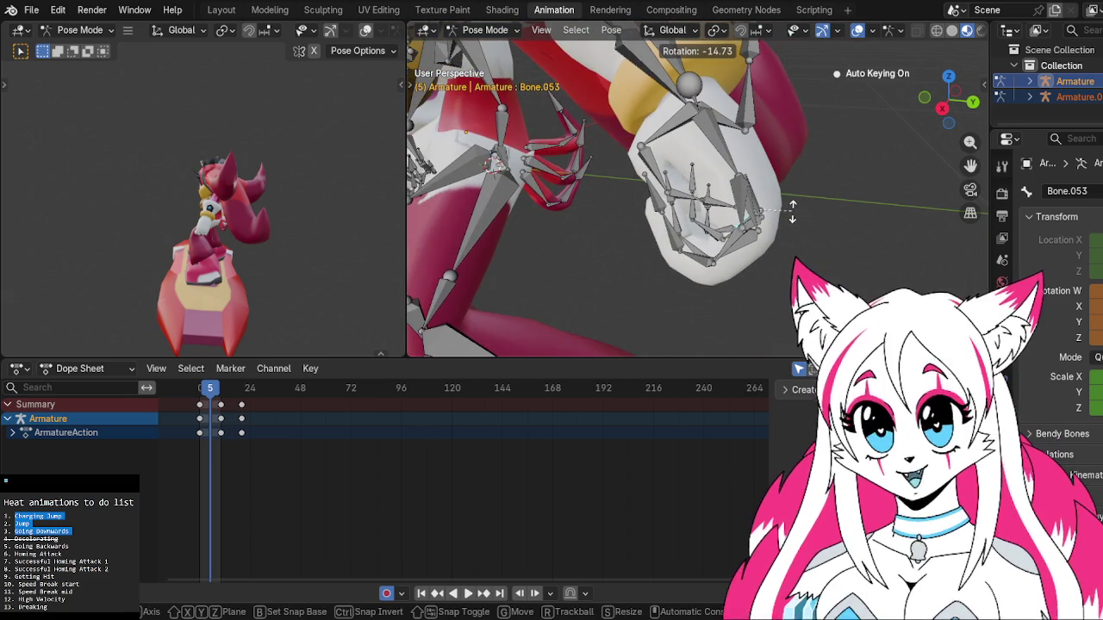
left_click(792, 212)
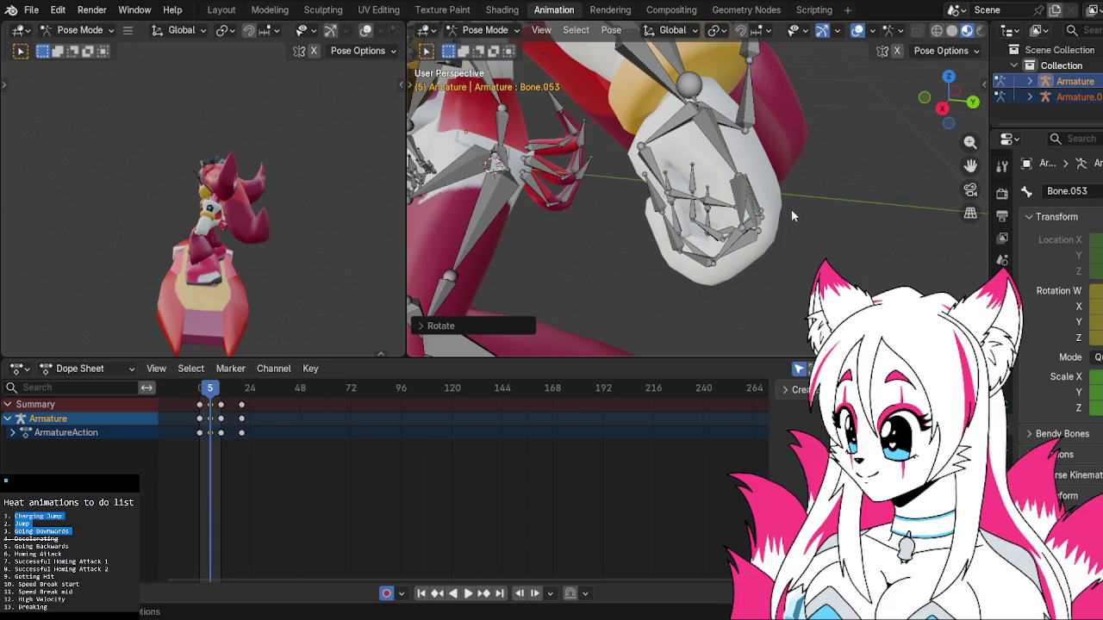
Rotate a hand bone, replay the jump, and return the playhead to frame 5.
middle_click_drag(636, 255, 711, 271)
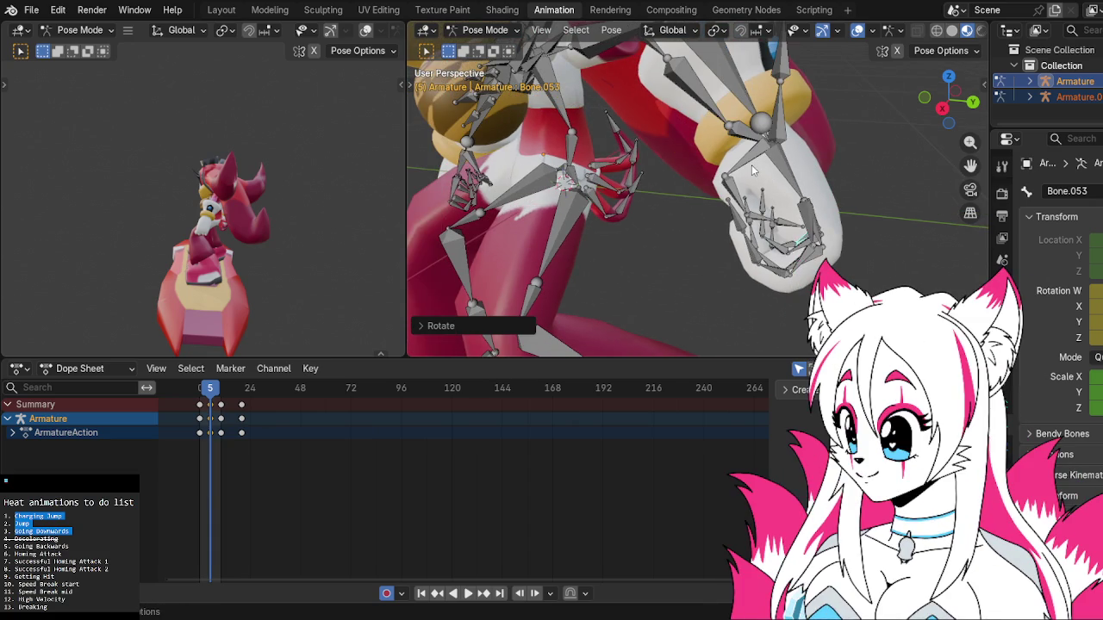
middle_click_drag(749, 160, 669, 220)
key("r")
left_click(589, 228)
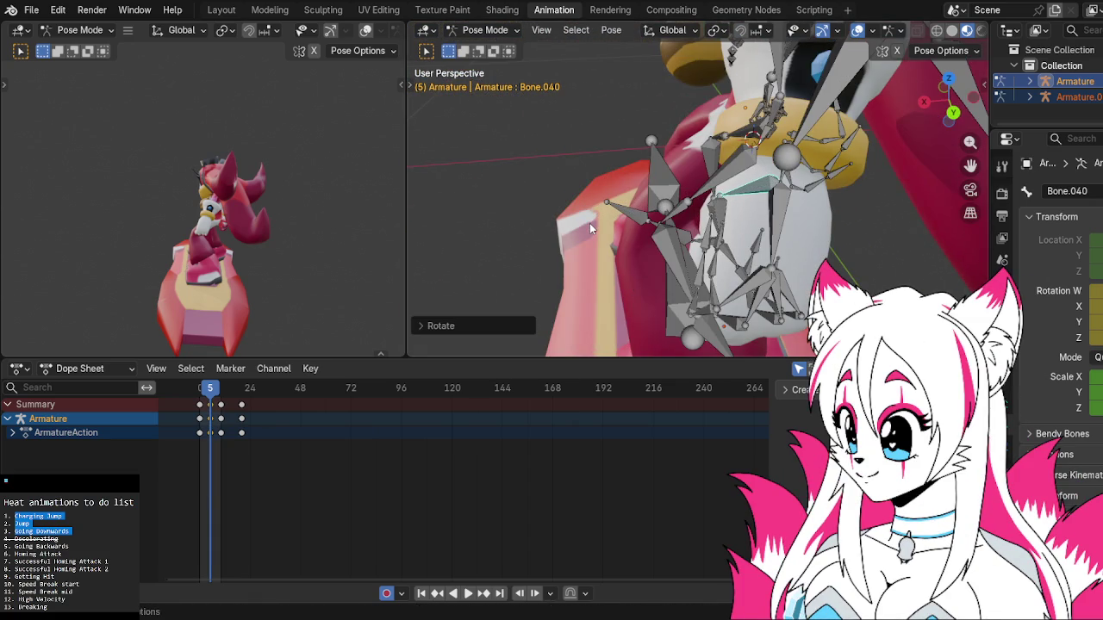
mouse_move(590, 223)
middle_mouse_down()
mouse_move(862, 197)
mouse_move(667, 231)
middle_mouse_up()
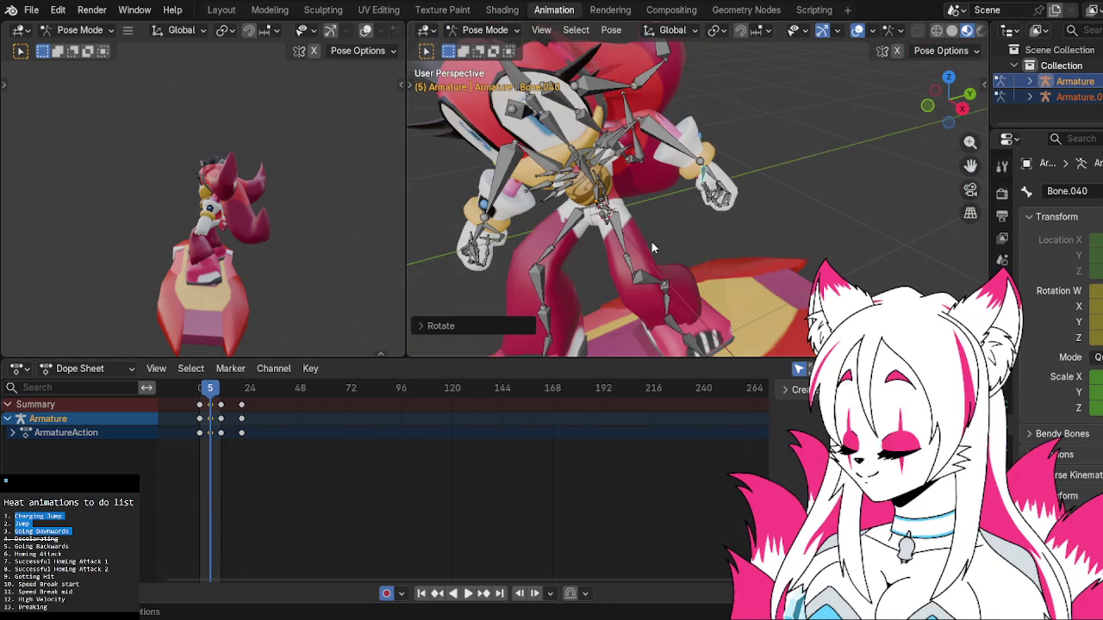
key("space")
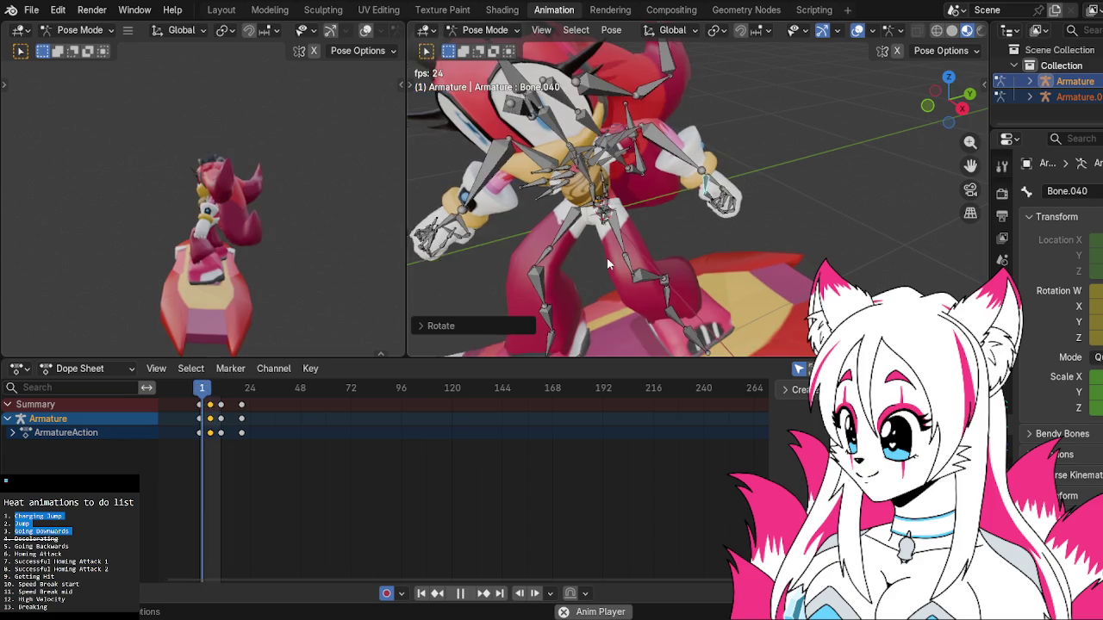
left_click_drag(209, 388, 211, 403)
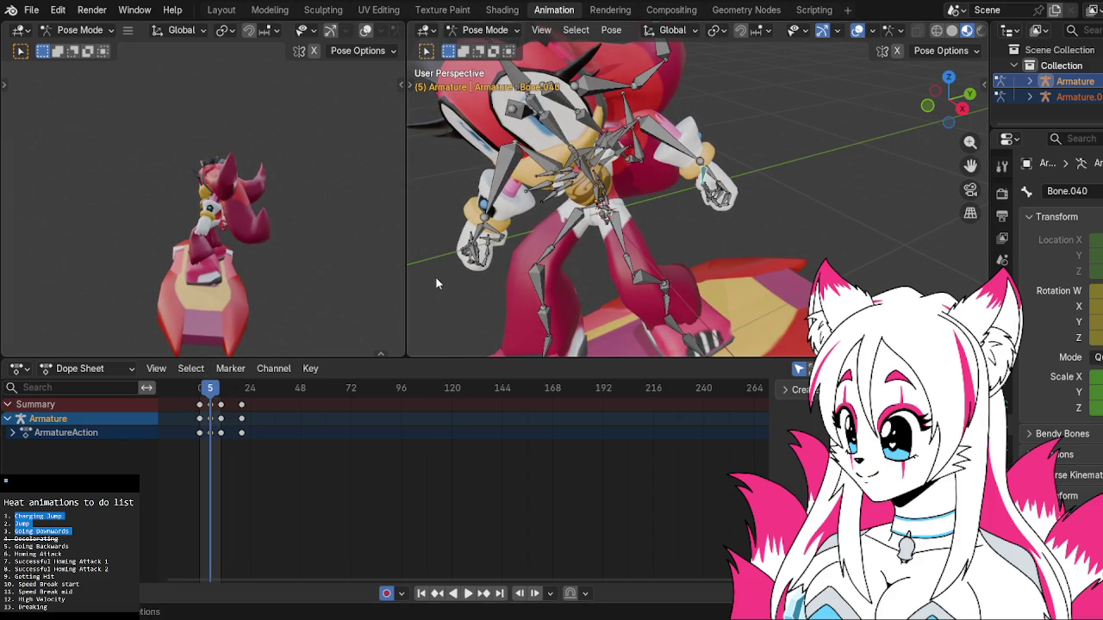
mouse_move(457, 248)
middle_mouse_down()
mouse_move(707, 245)
mouse_move(560, 254)
middle_mouse_up()
Rotate the finger bones on the other hand at frame 5.
left_click(540, 263)
key("r")
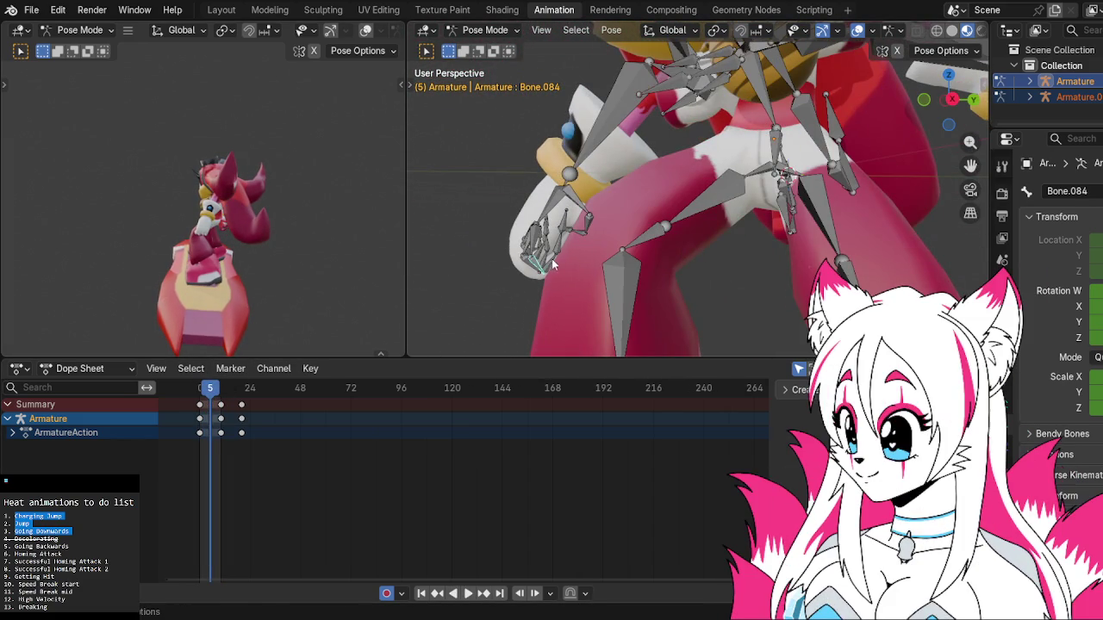
left_click(554, 258)
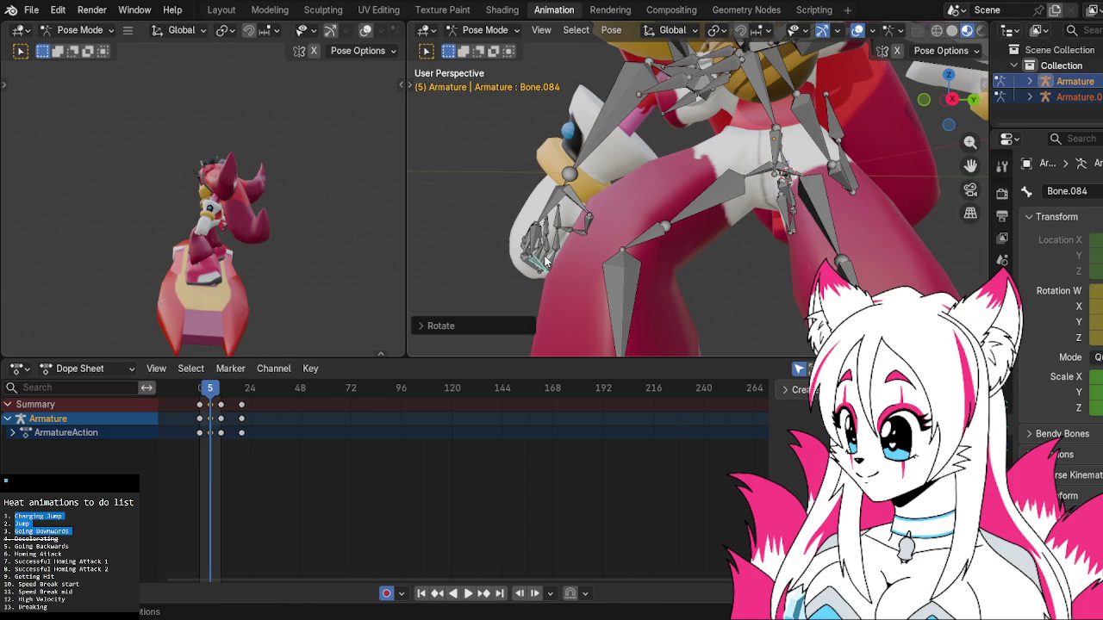
left_click(534, 264)
middle_click_drag(535, 263, 521, 269)
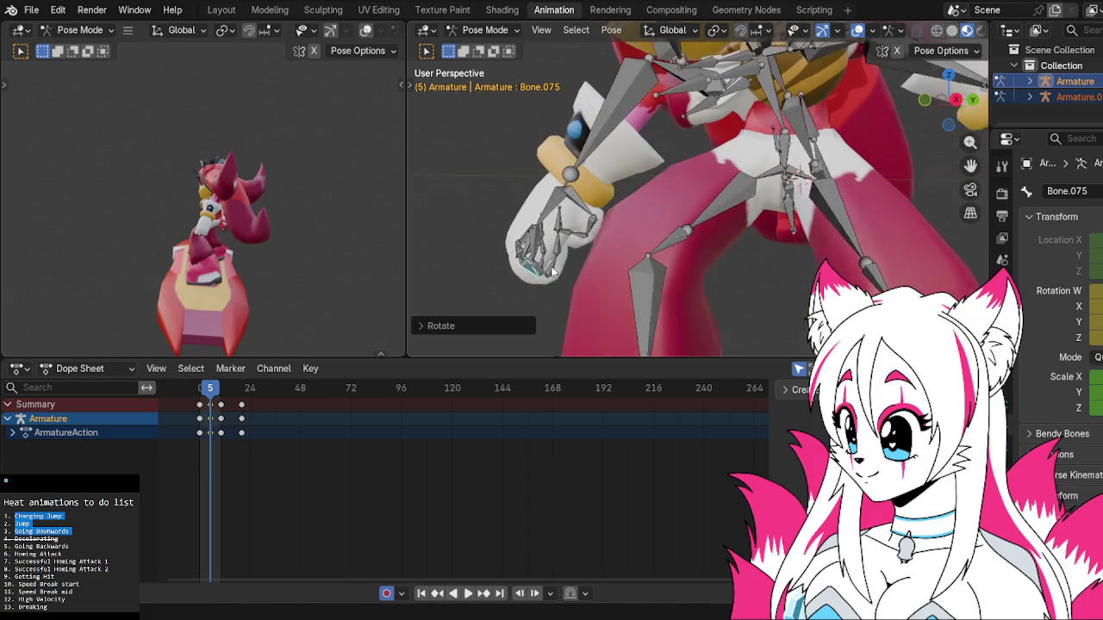
left_click(520, 266)
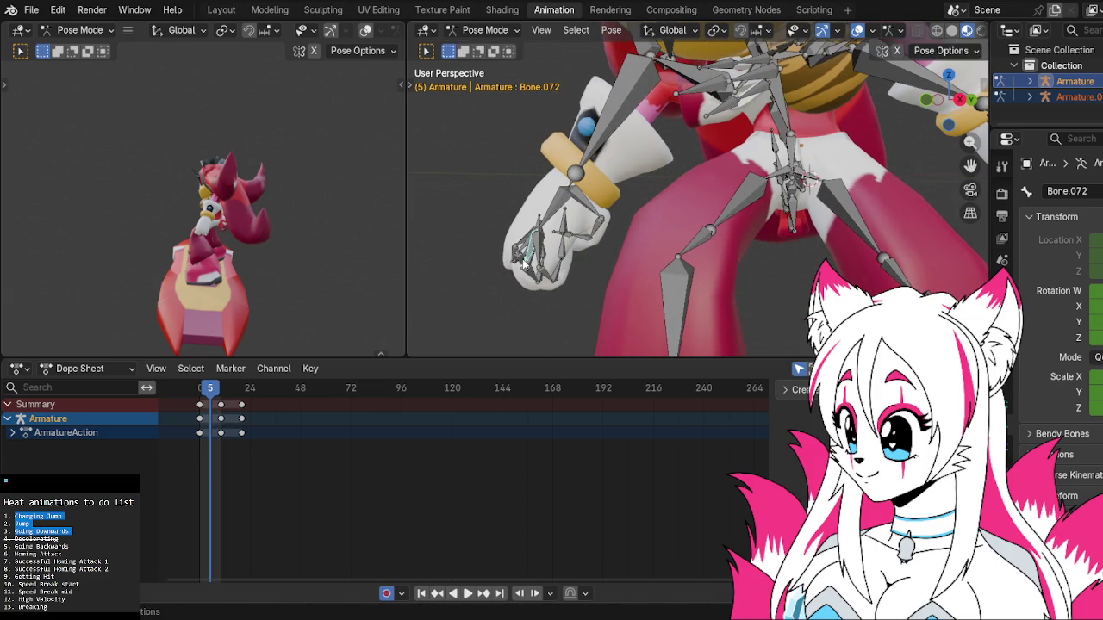
left_click(520, 260)
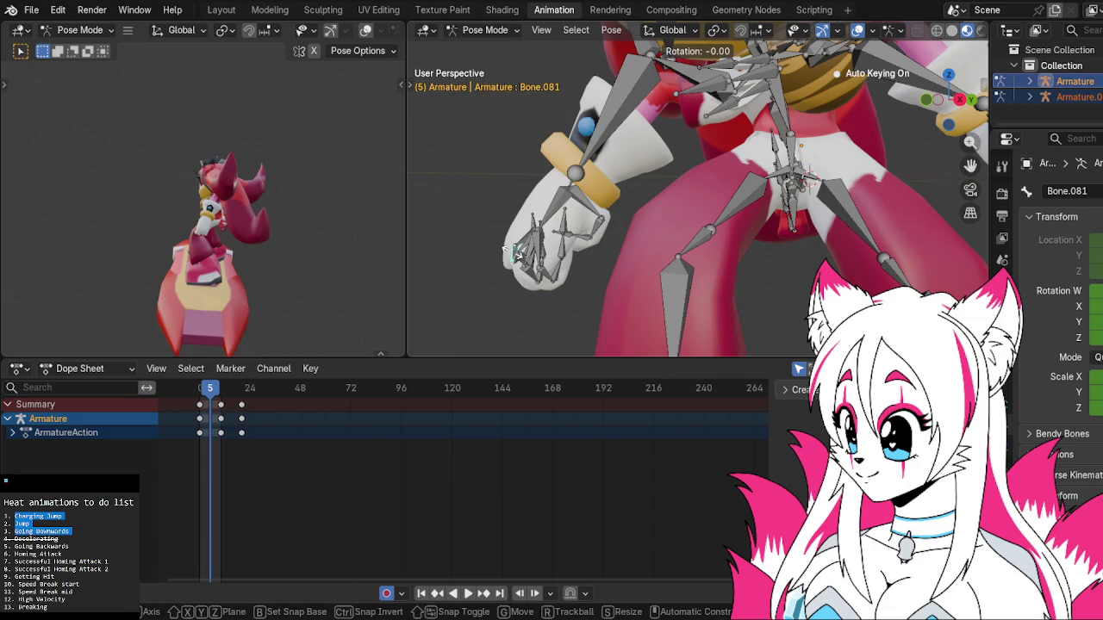
left_click(516, 253)
Rotate the hand bone around global Z and nudge it slightly.
middle_click_drag(516, 252, 774, 275)
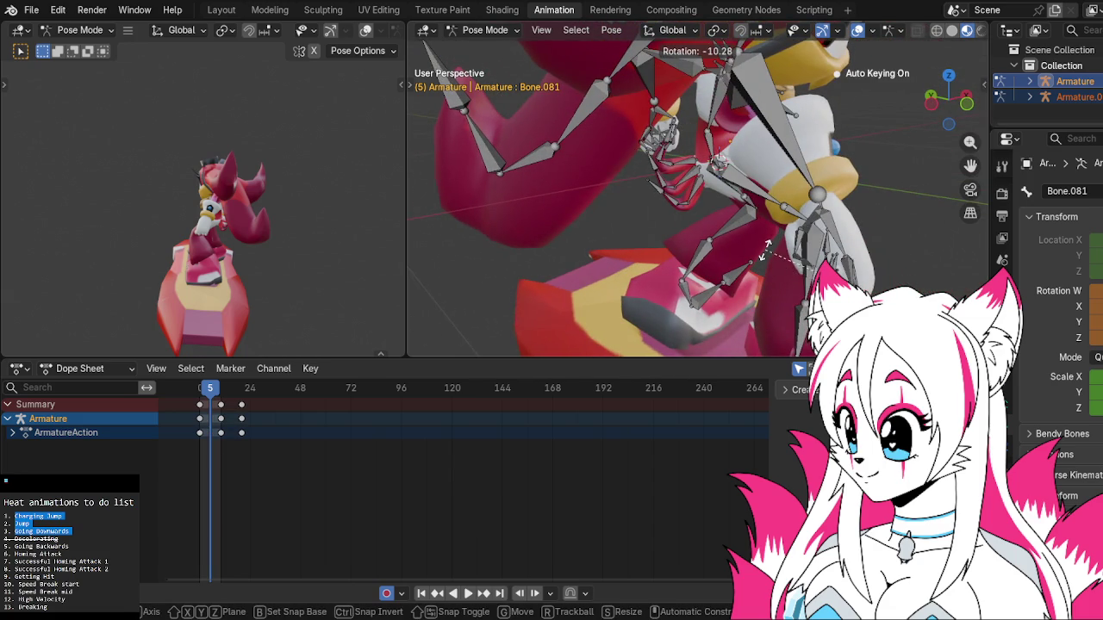
left_click(766, 243)
middle_click_drag(766, 243, 641, 222)
key("r")
left_click(641, 222)
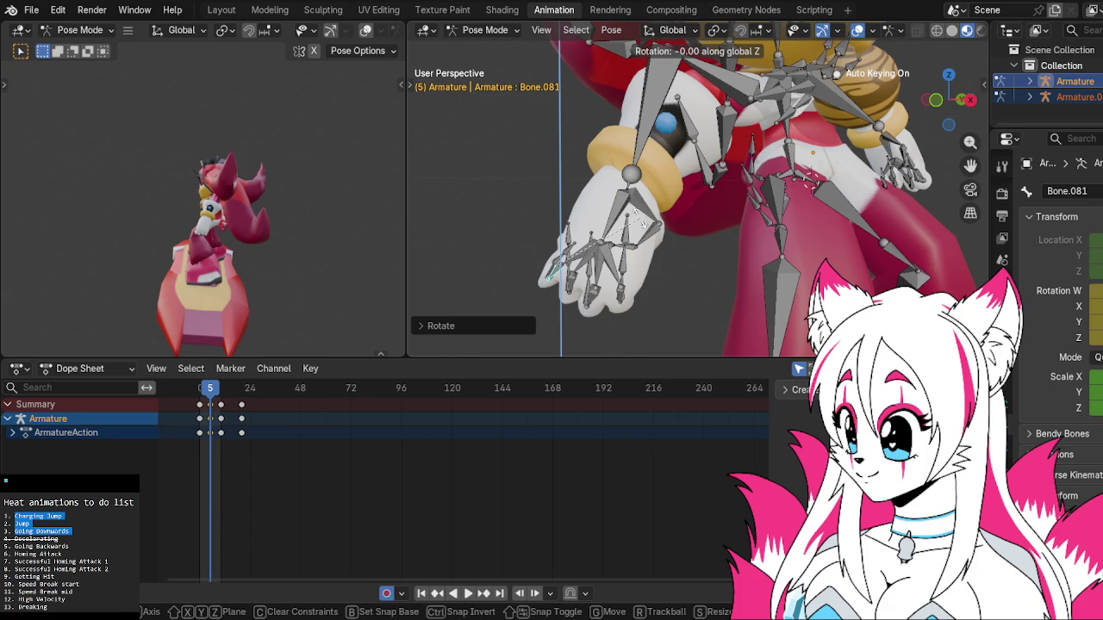
left_click(657, 231)
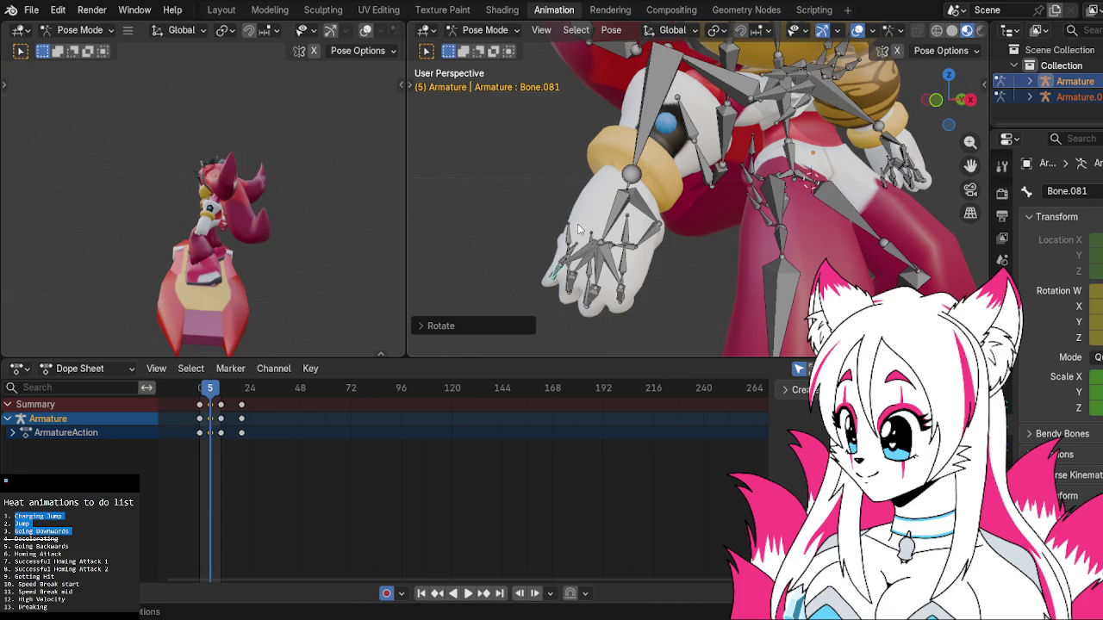
key("r")
left_click(642, 241)
Play the jump to check the pose, then stop back at frame 5.
key("space")
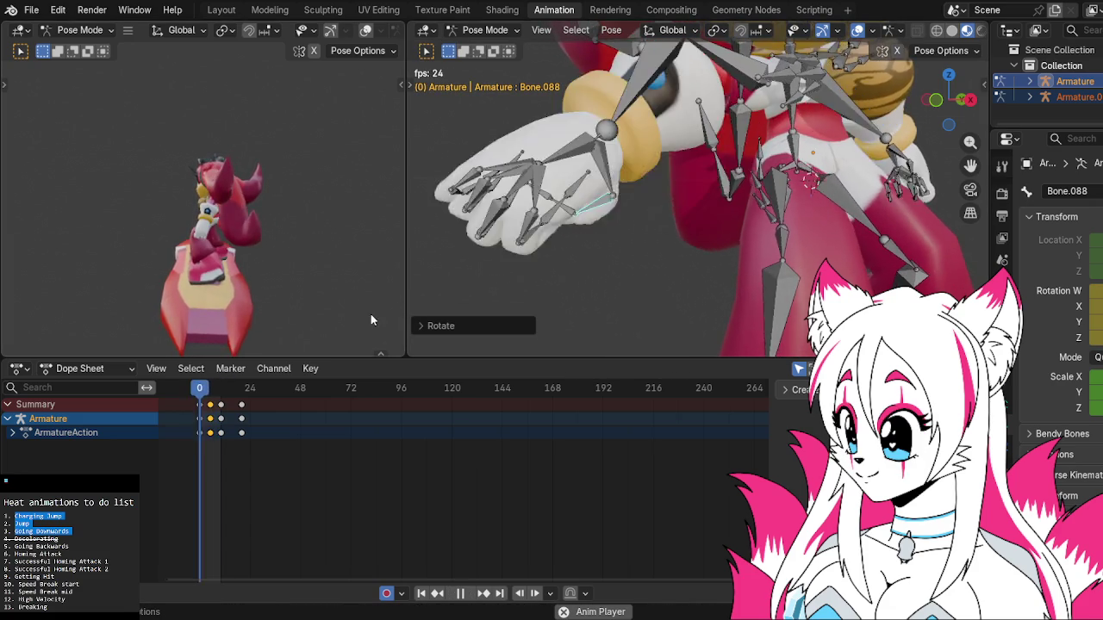
key("space")
mouse_move(647, 249)
middle_mouse_down()
mouse_move(667, 247)
mouse_move(548, 275)
mouse_move(674, 211)
middle_mouse_up()
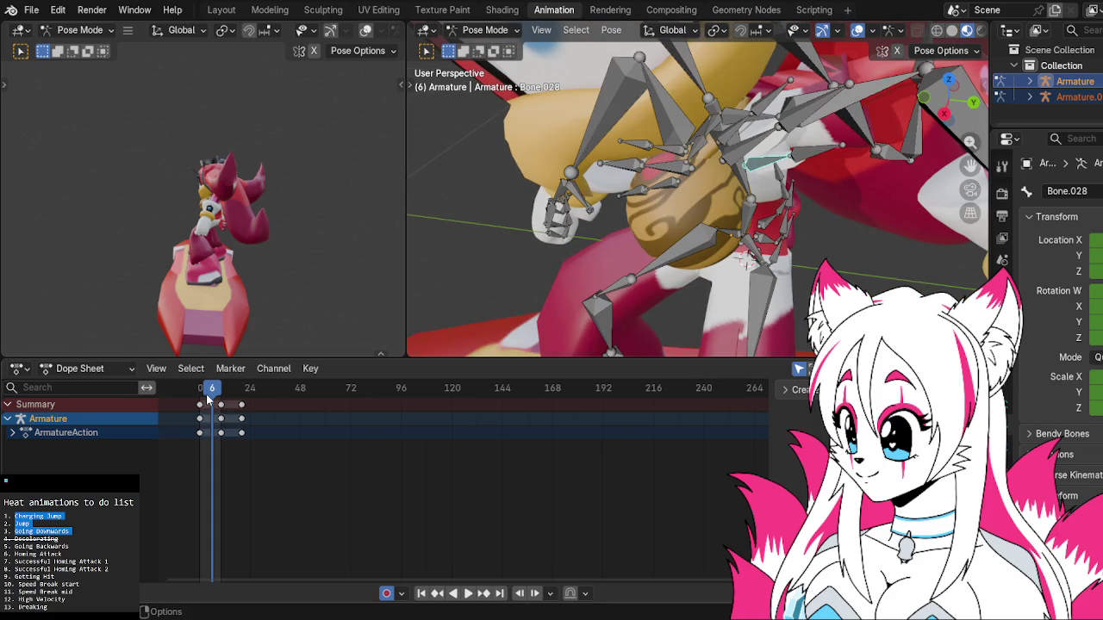
key("space")
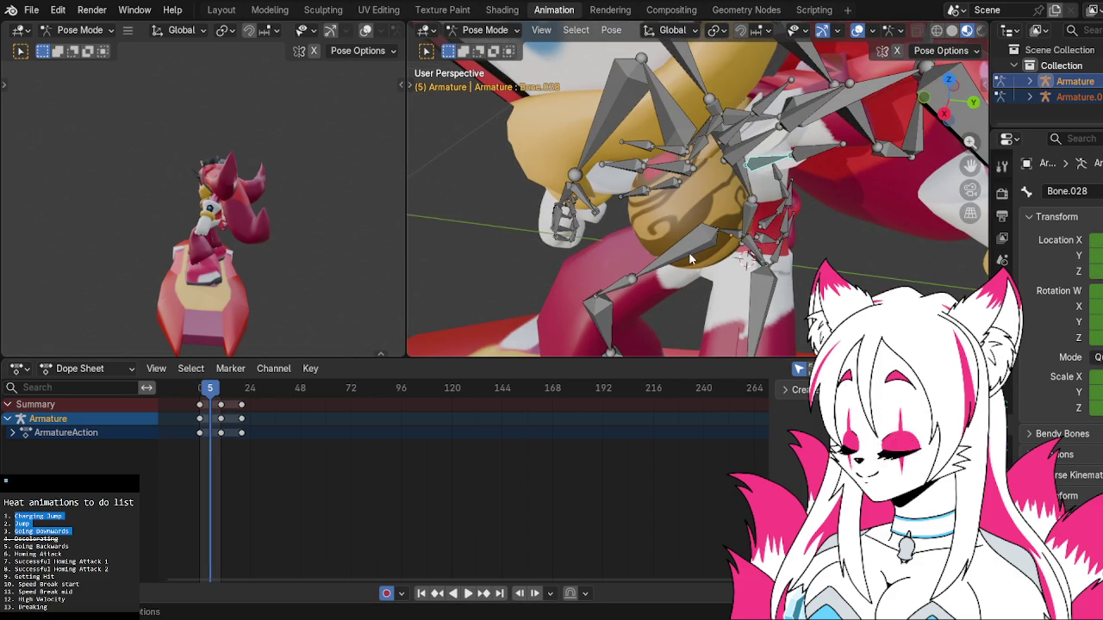
Rotate further bones, including finger bone Bone.062, into the new pose.
key("r")
left_click(754, 184)
key("r")
left_click(761, 134)
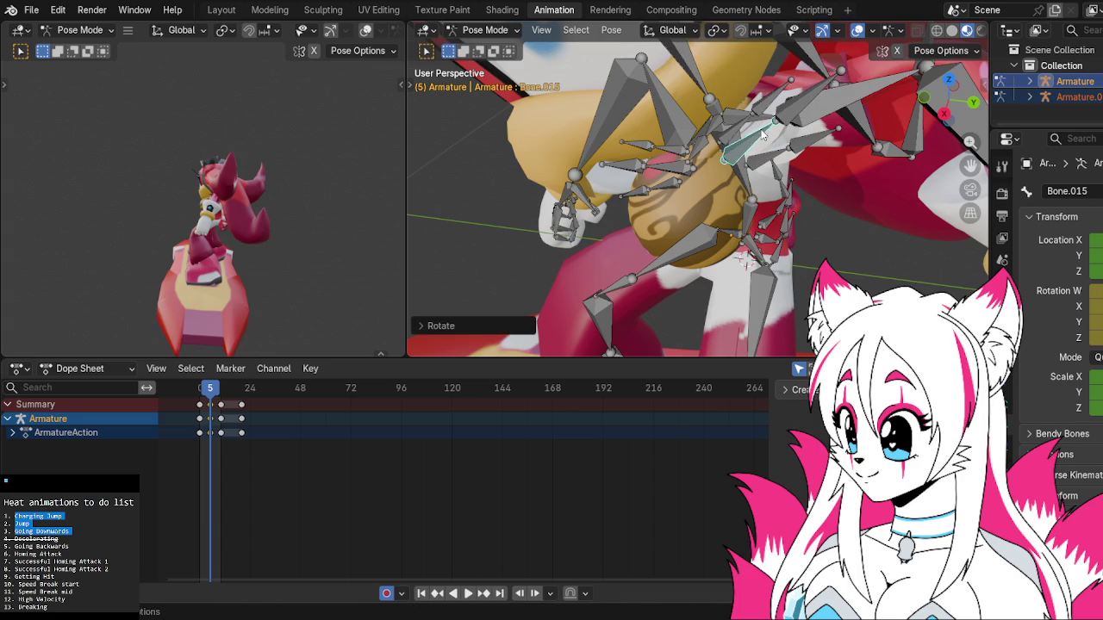
key("r")
left_click(746, 127)
key("r")
left_click(669, 159)
left_click(665, 177)
key("r")
left_click(671, 169)
key("r")
left_click(661, 188)
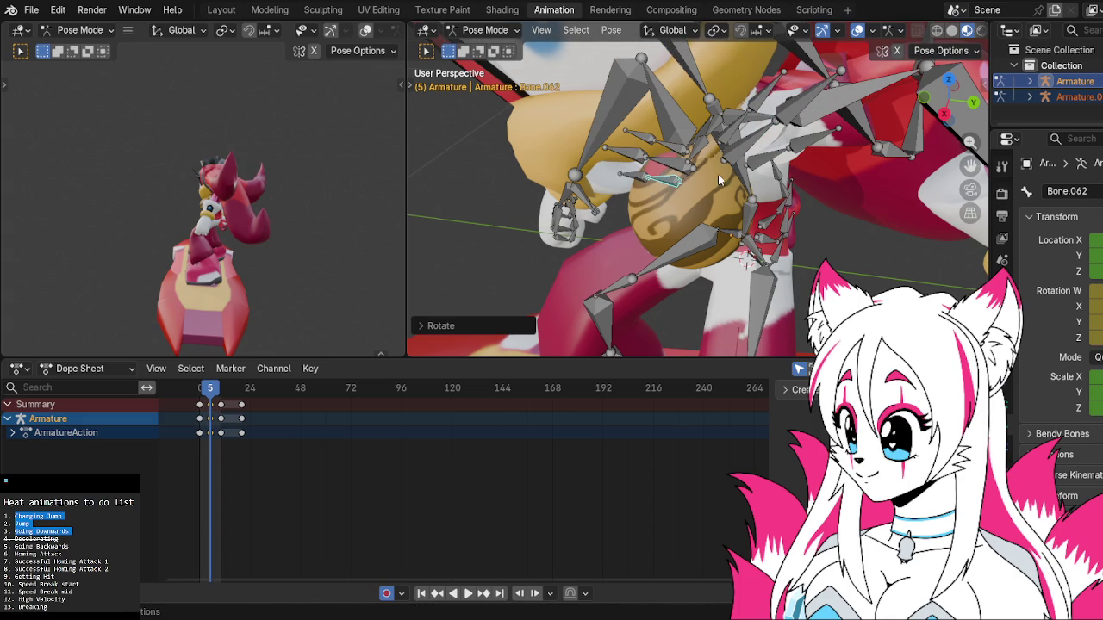
Rotate Bone.031 and play the jump animation to review the pose.
middle_click_drag(722, 164, 680, 176)
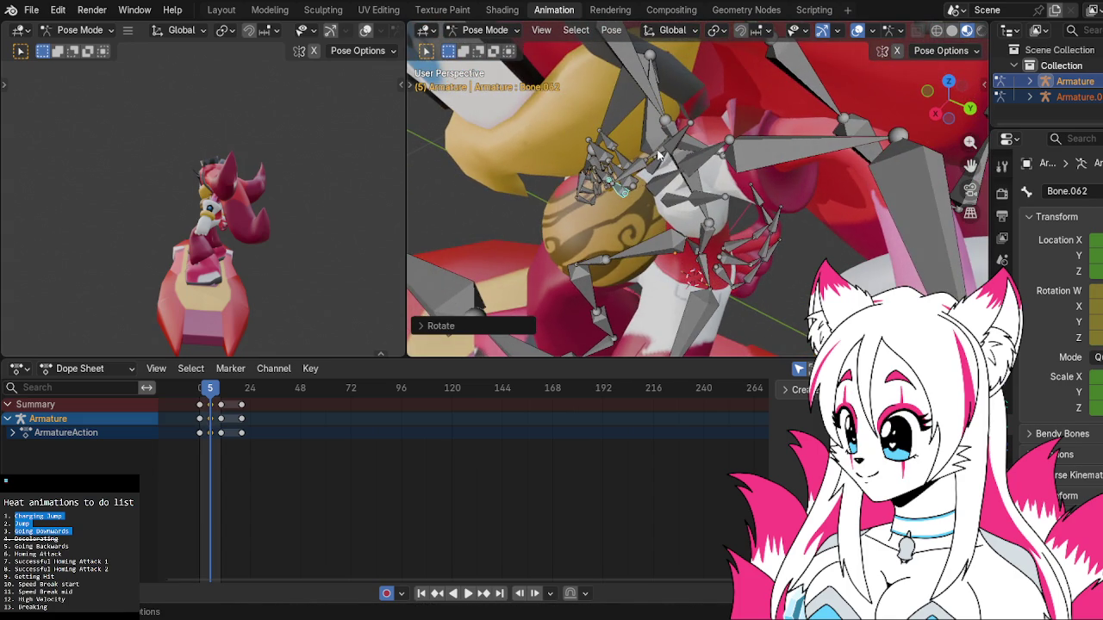
left_click(659, 155)
key("r")
left_click(652, 142)
key("space")
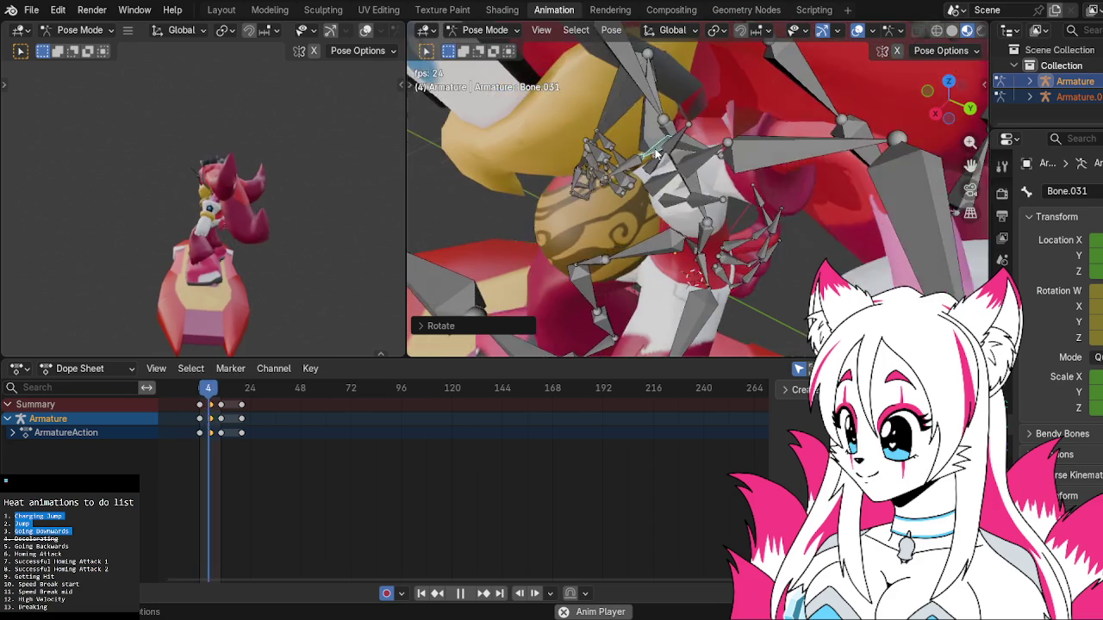
mouse_move(646, 240)
middle_mouse_down()
mouse_move(726, 203)
mouse_move(733, 219)
mouse_move(691, 231)
mouse_move(686, 220)
middle_mouse_up()
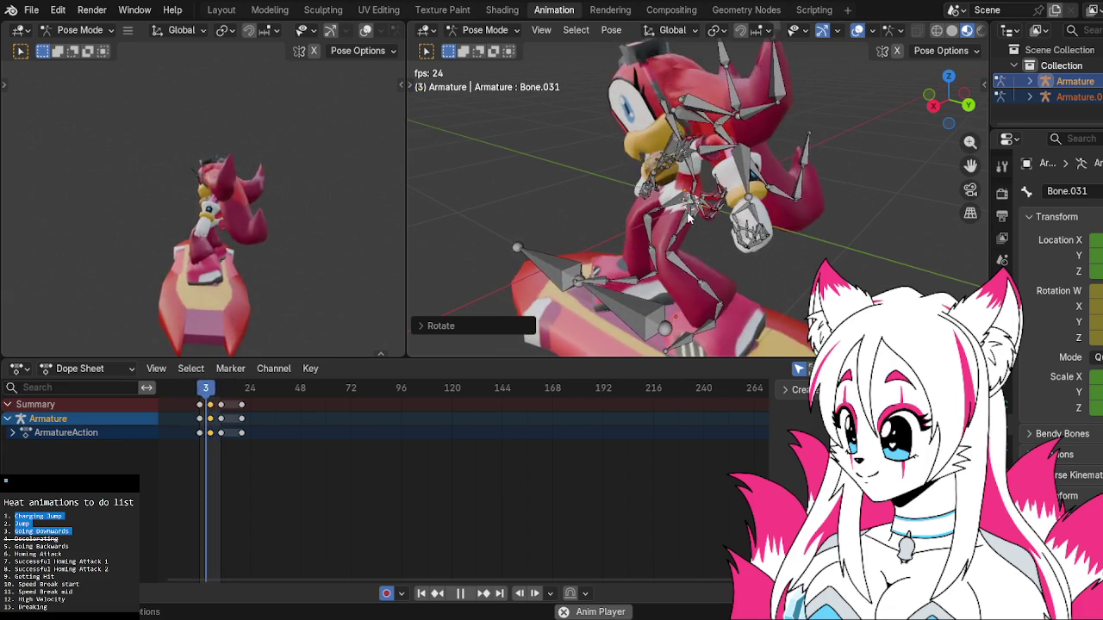
middle_click_drag(687, 217, 742, 151)
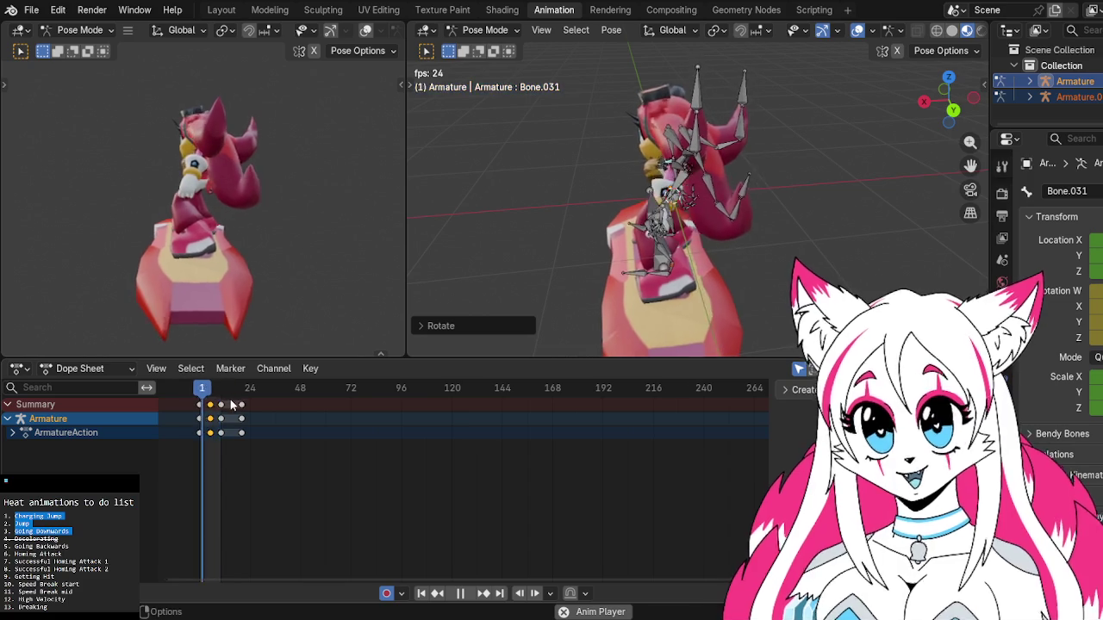
Stop playback, clear the keyframe selection, and select every bone of both armatures.
key("a")
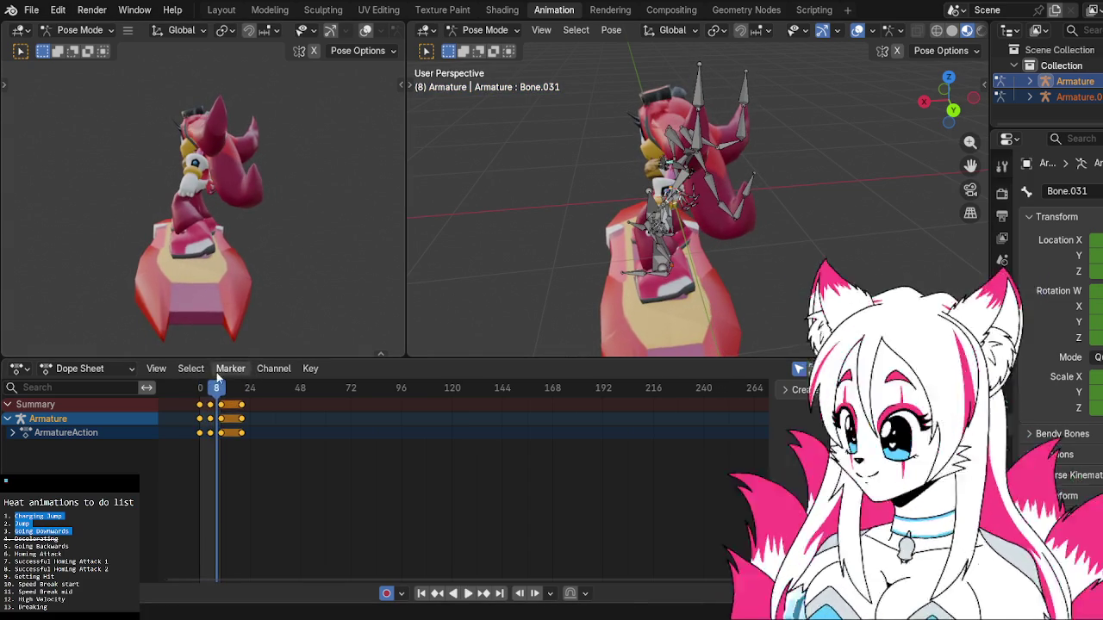
key("space")
key("alt+a")
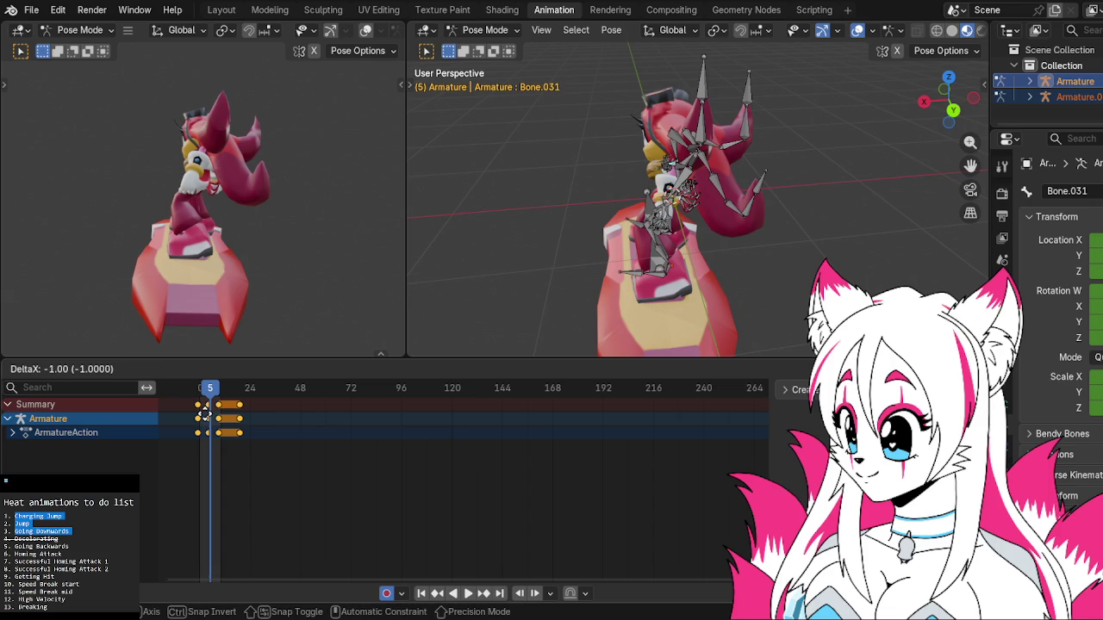
left_click(477, 278)
key("a")
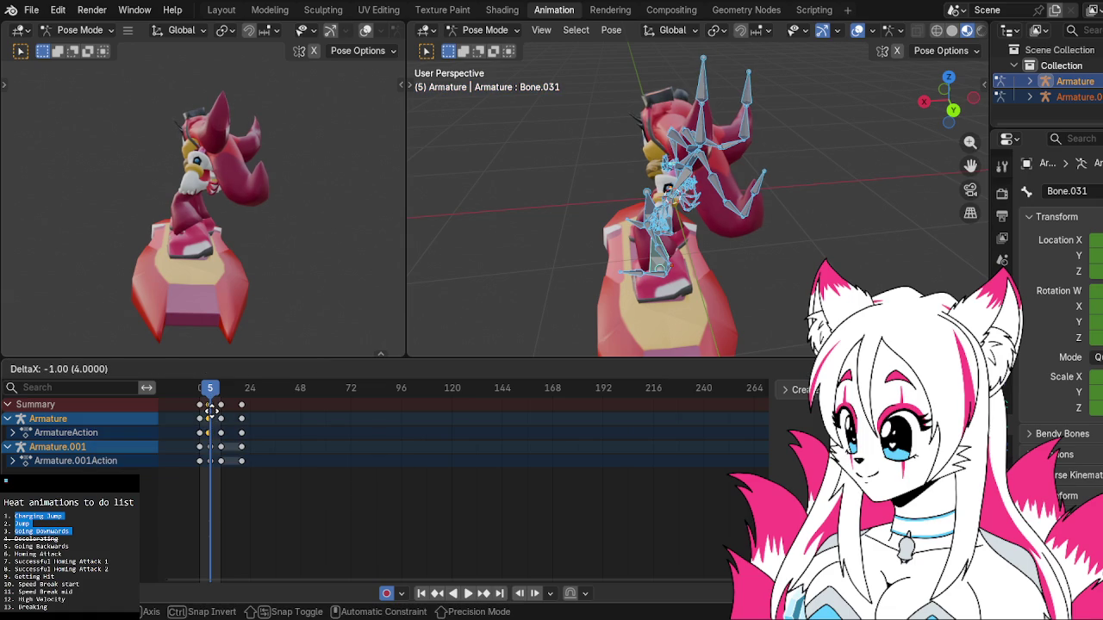
Shift the jump keyframes three frames earlier, then stop playback at the start.
left_click(210, 411)
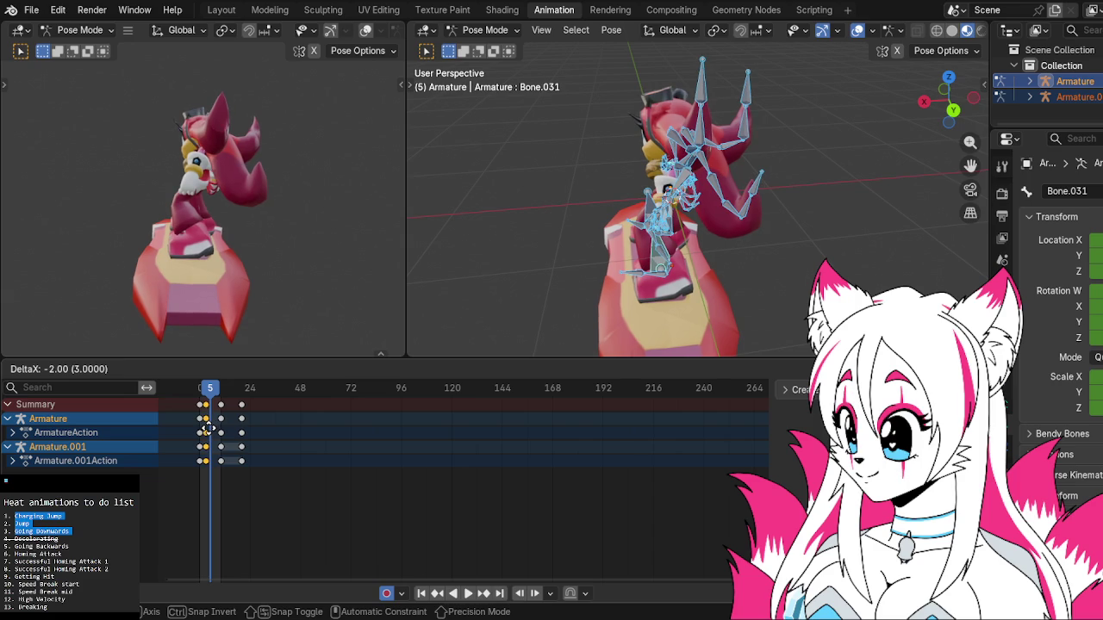
left_click(207, 430)
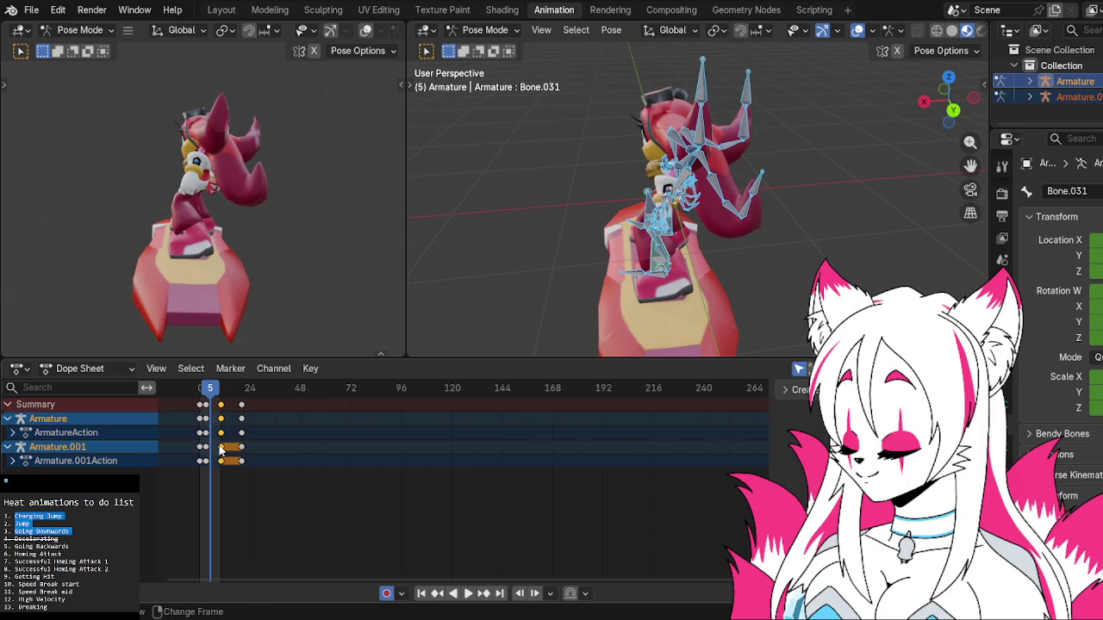
left_click_drag(216, 442, 208, 442)
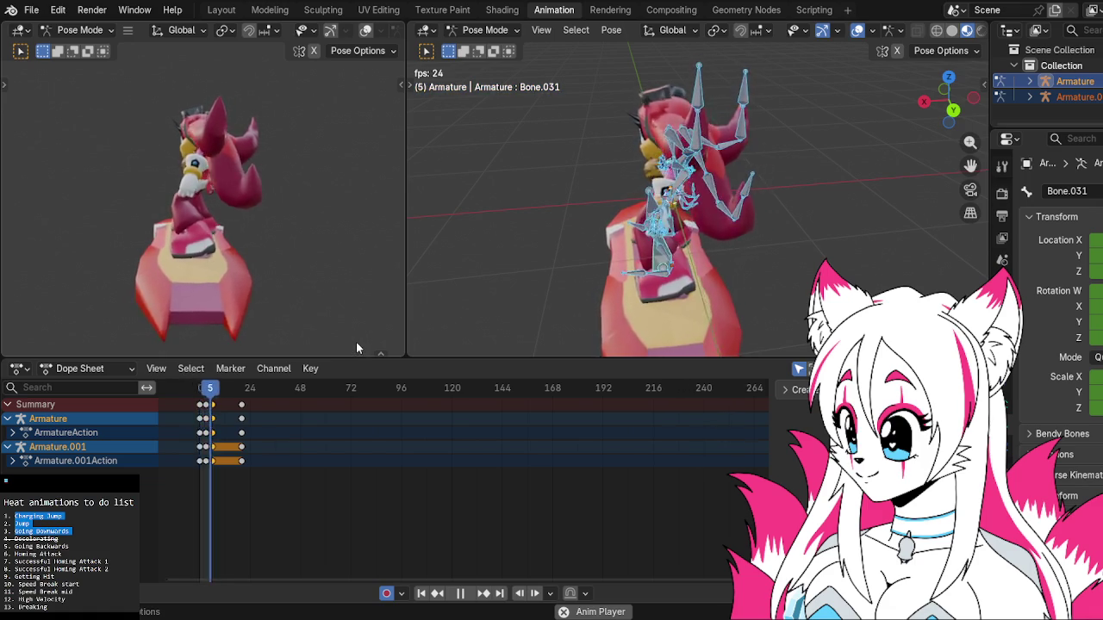
key("Escape")
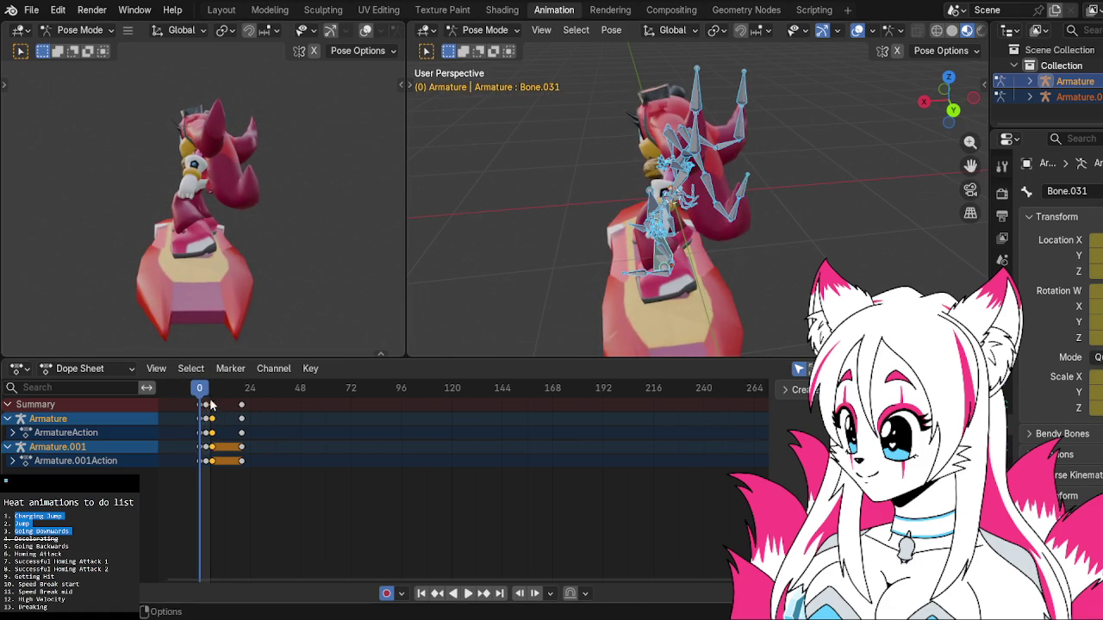
Move selected middle keyframes two frames later, retime another key, and replay the jump.
key("space")
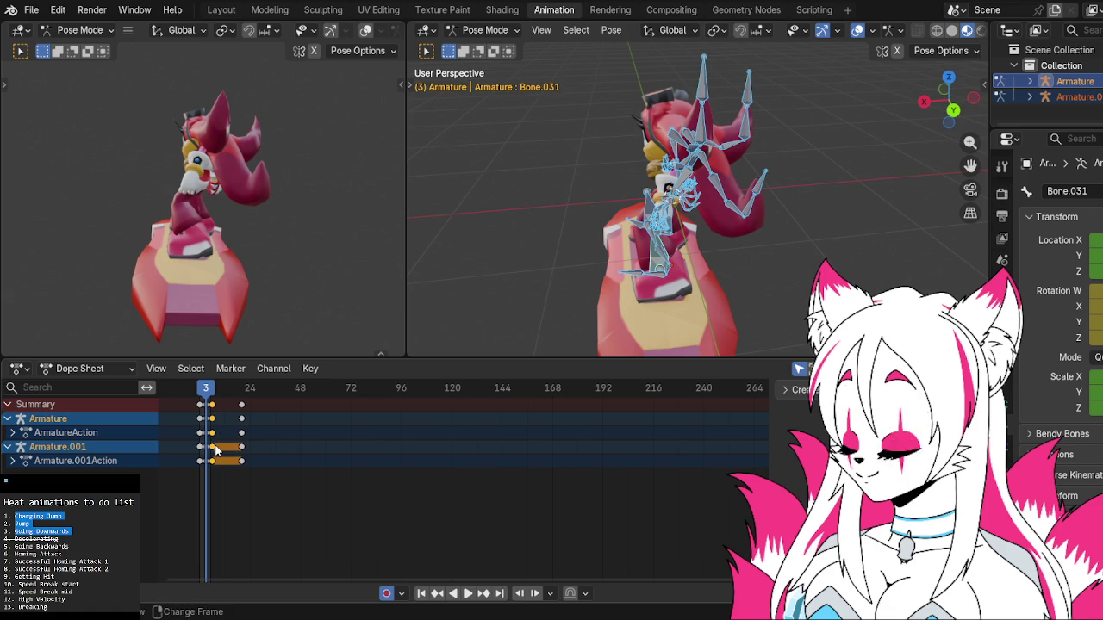
key("g")
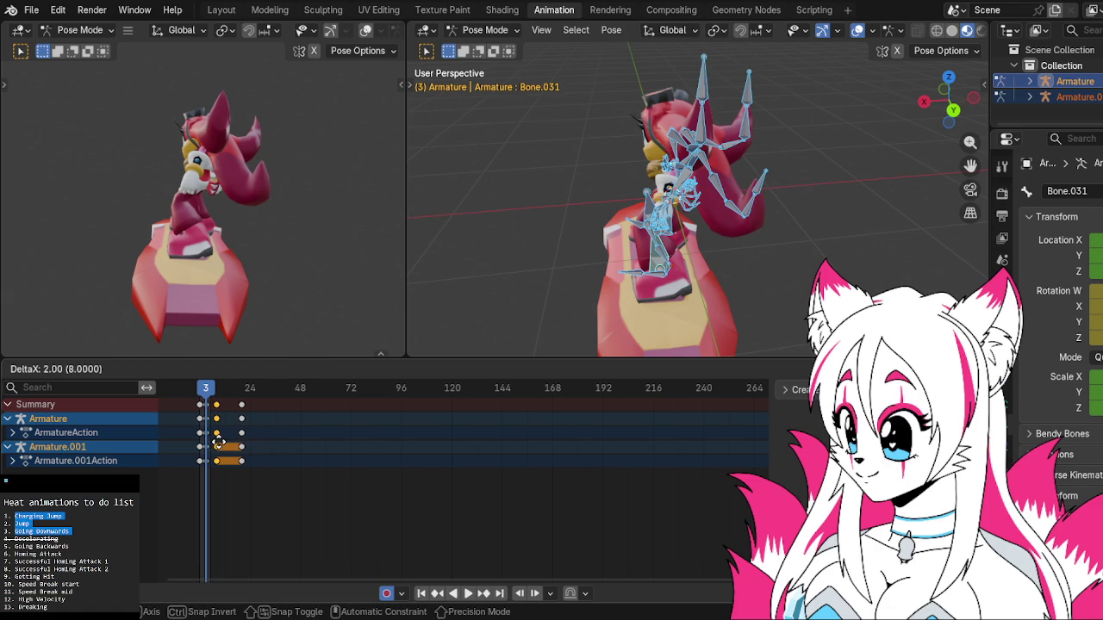
left_click(216, 442)
left_click(211, 441)
key("g")
left_click(211, 445)
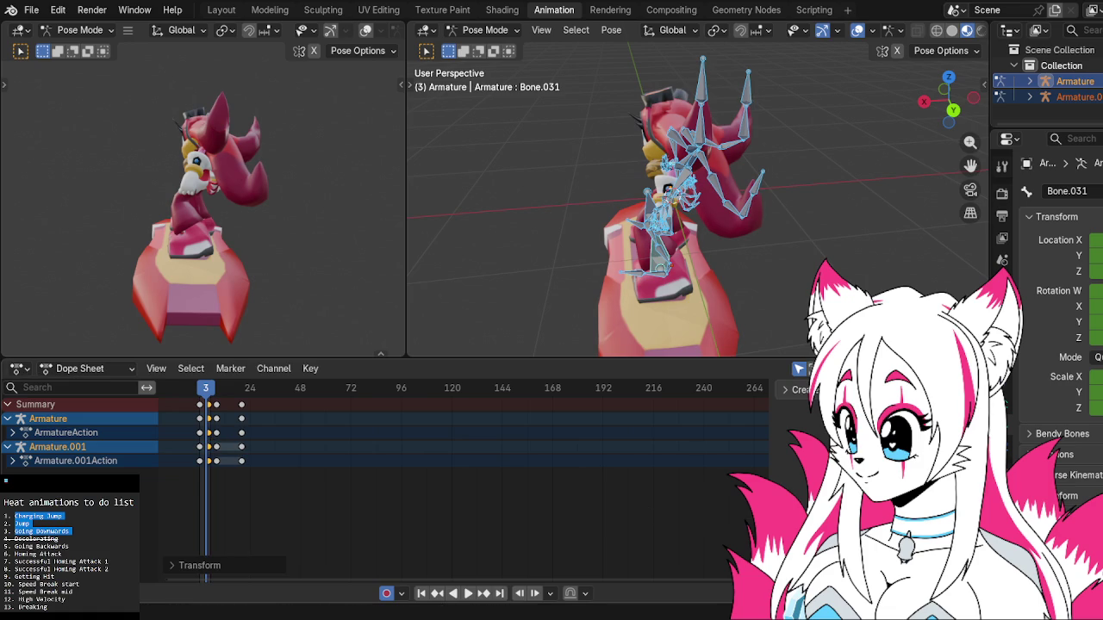
key("space")
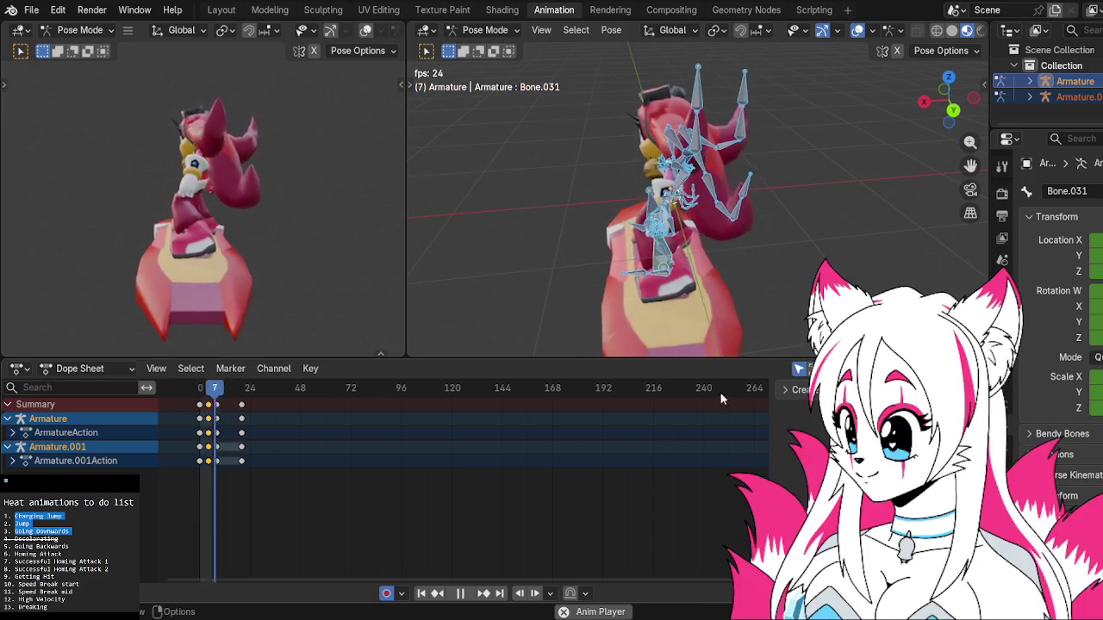
Stop playback, undo the keyframe change near frame 5, and replay from frame 1.
key("space")
key("ctrl+z")
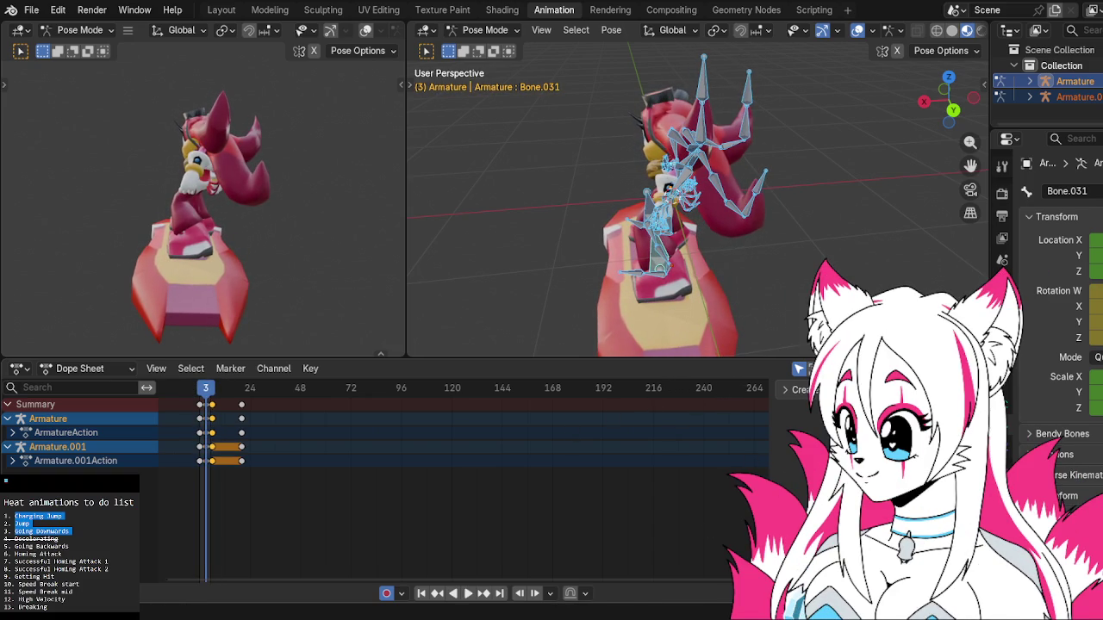
key("space")
key("space")
key("space")
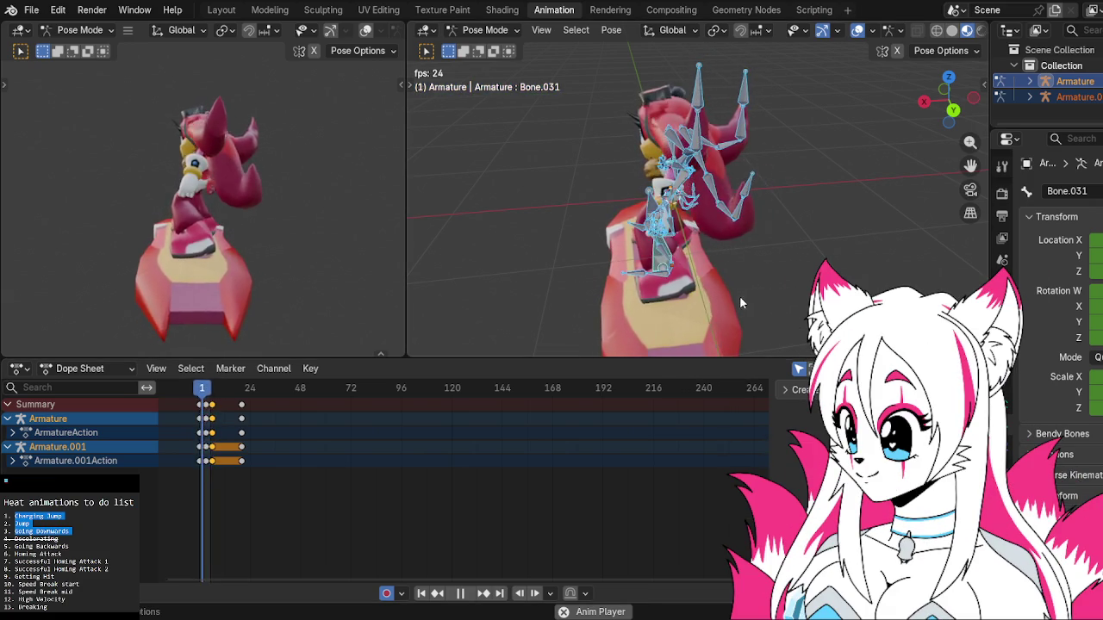
Orbit and zoom to the character's front to watch the jump play.
middle_click_drag(581, 295, 780, 228)
scroll(781, 227, "up", 3)
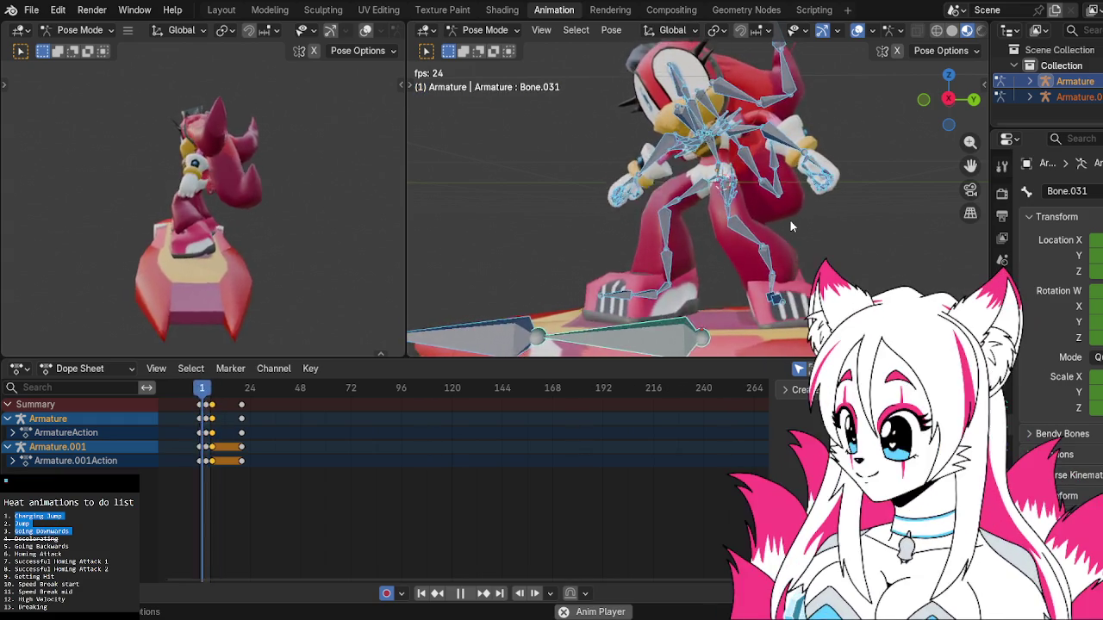
middle_click_drag(790, 221, 630, 168)
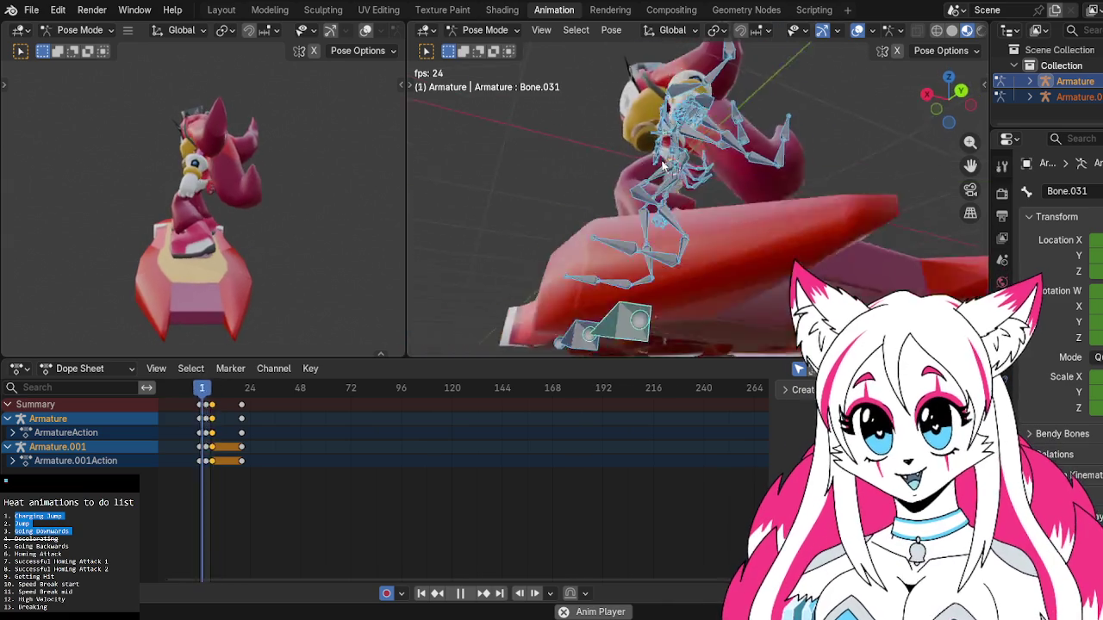
Select Bone.013, view the board from low side angles, then glance at the YouTube longplay.
left_click(685, 243)
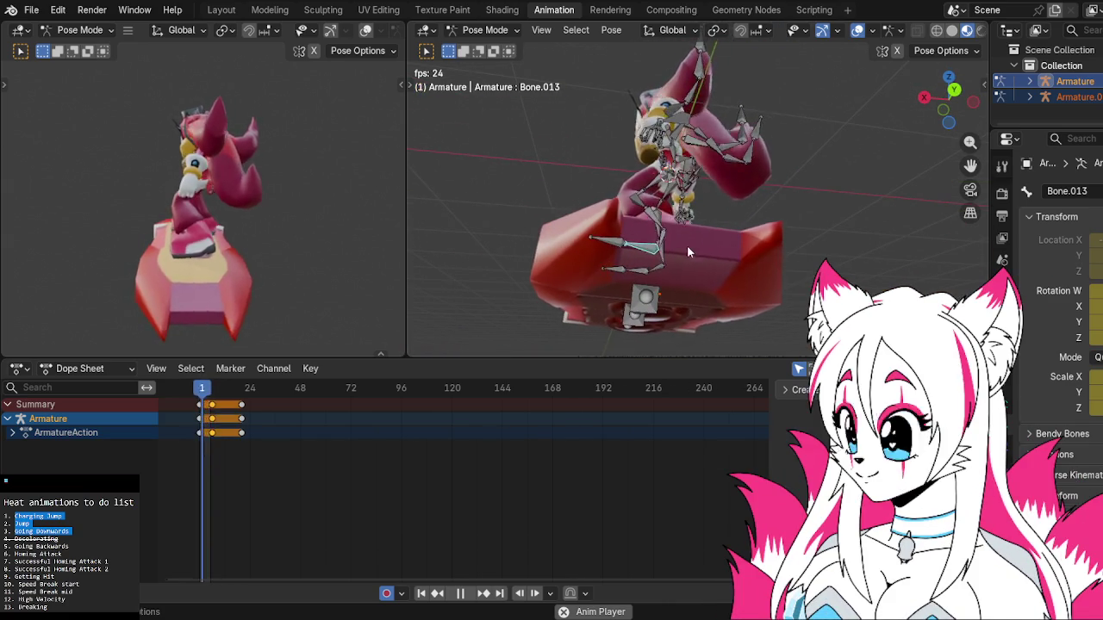
middle_click_drag(783, 184, 786, 203)
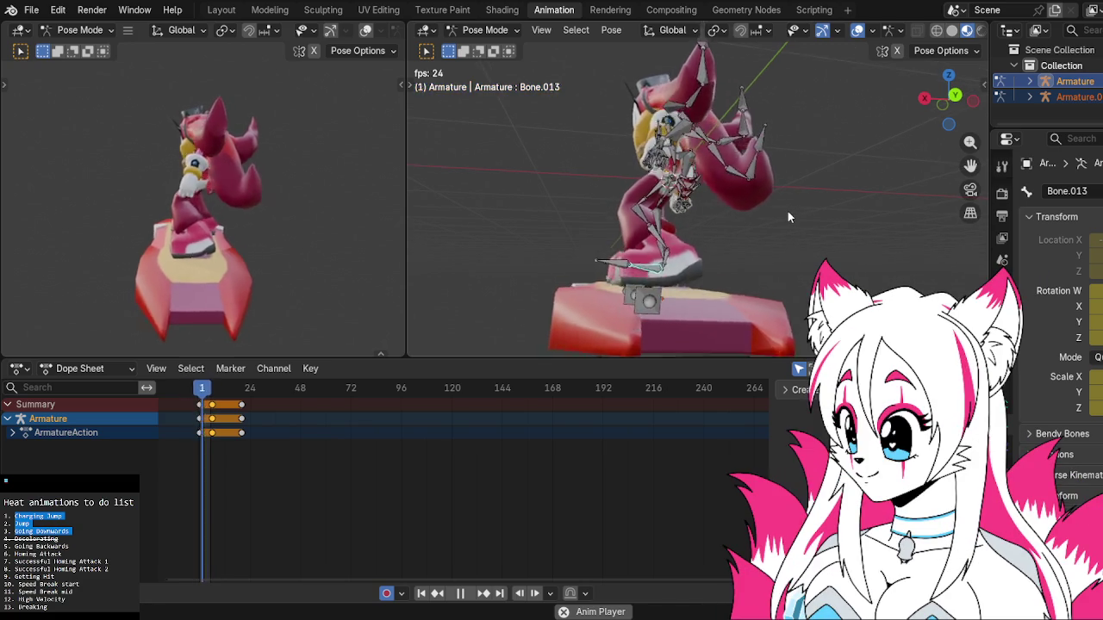
middle_click_drag(788, 213, 816, 239)
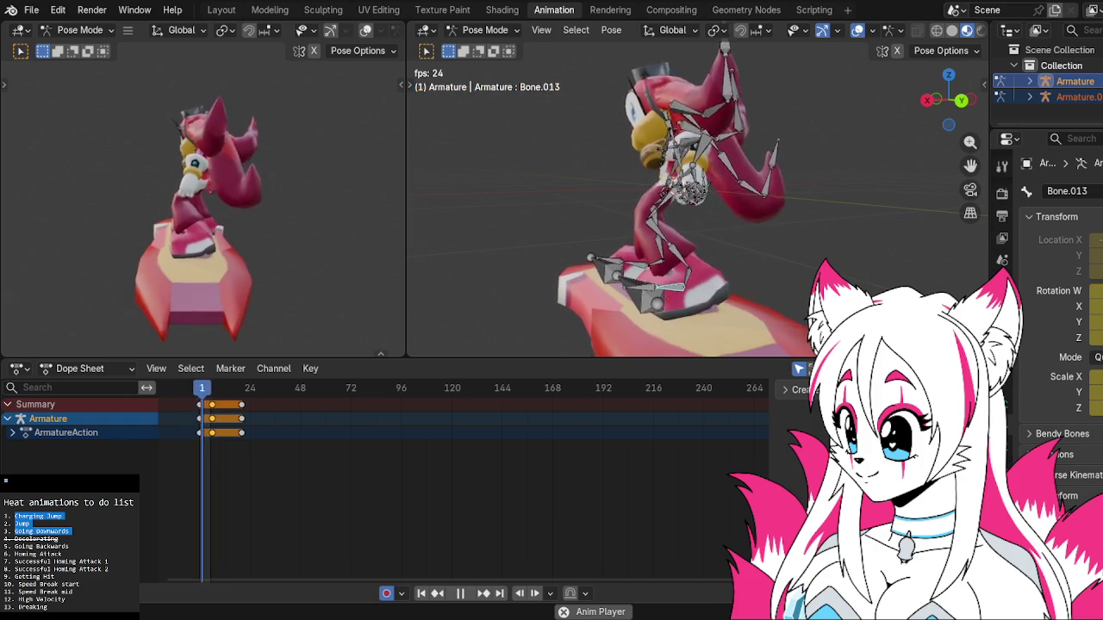
key("alt+Tab")
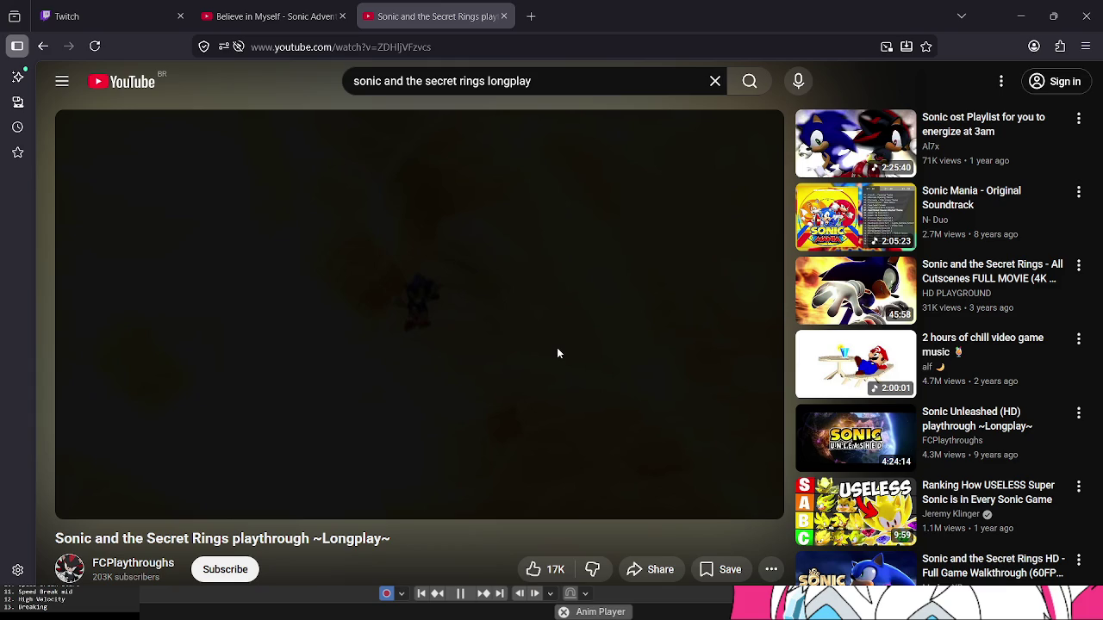
key("alt+Tab")
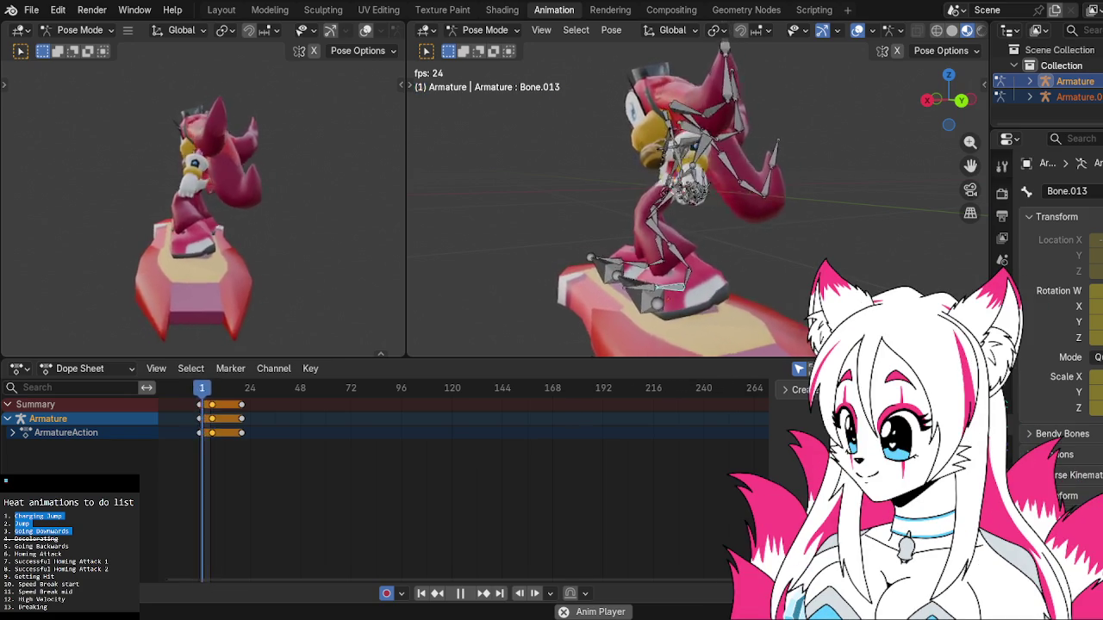
Return to the Sonic and the Secret Rings longplay and resume it full screen.
key("alt+Tab")
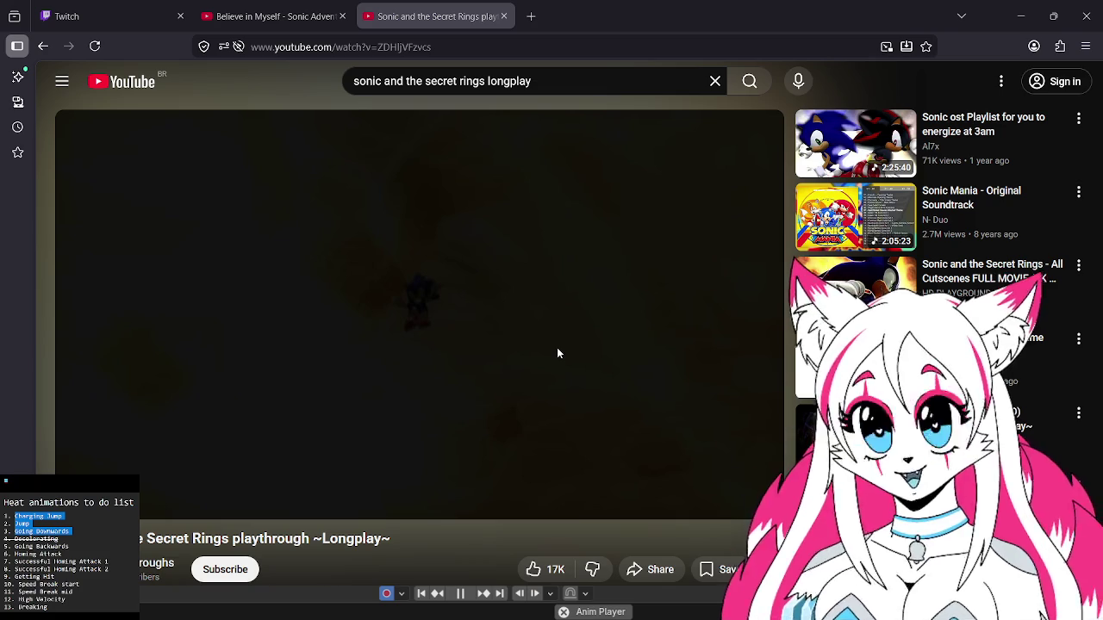
mouse_move(738, 497)
left_click(748, 500)
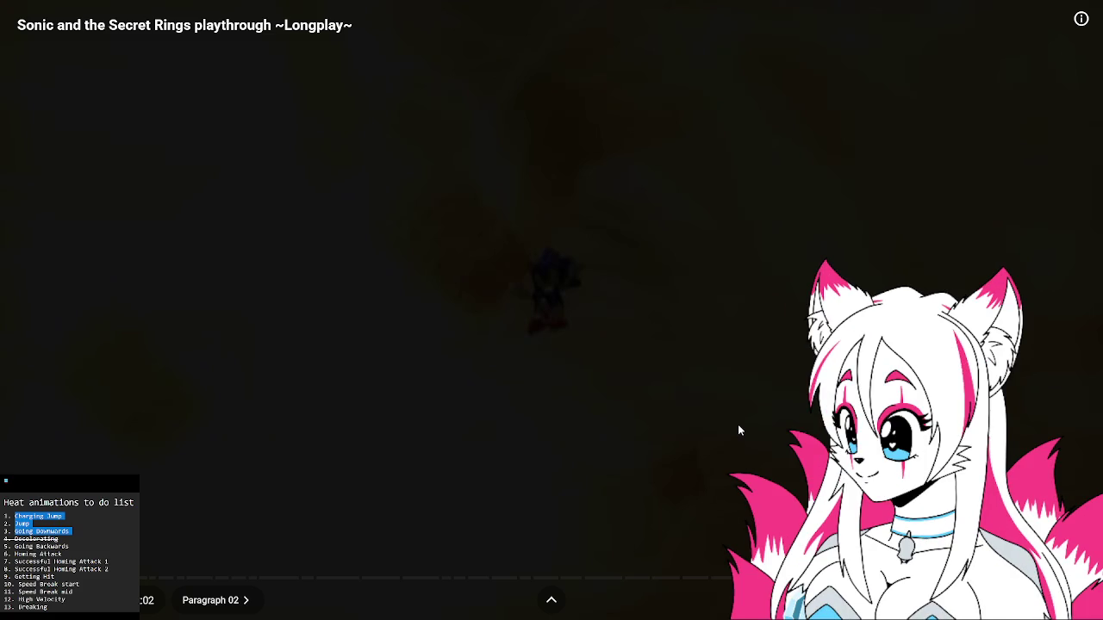
left_click(737, 424)
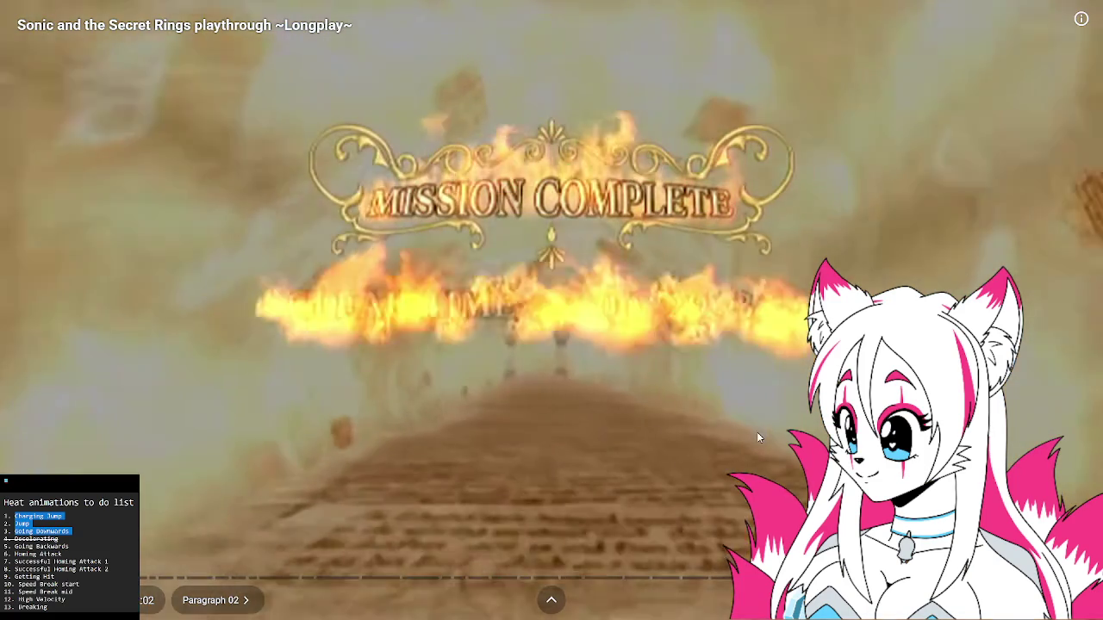
Rewind the longplay to the jump gameplay, pause, exit full screen, and return to Blender.
key("Left")
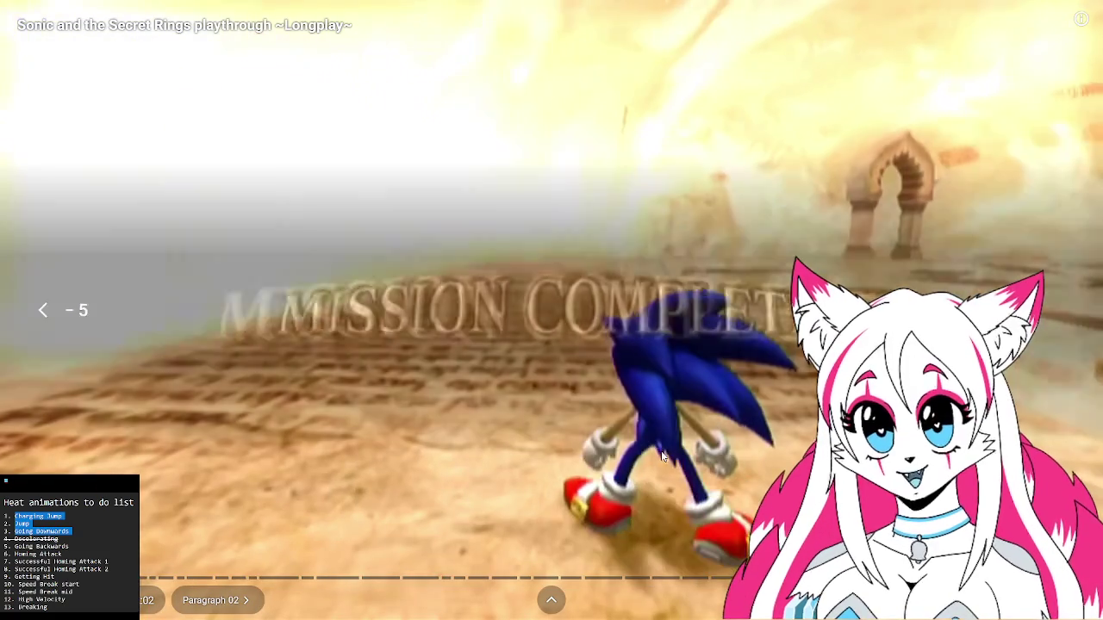
key("Left")
key("Left")
key("Left")
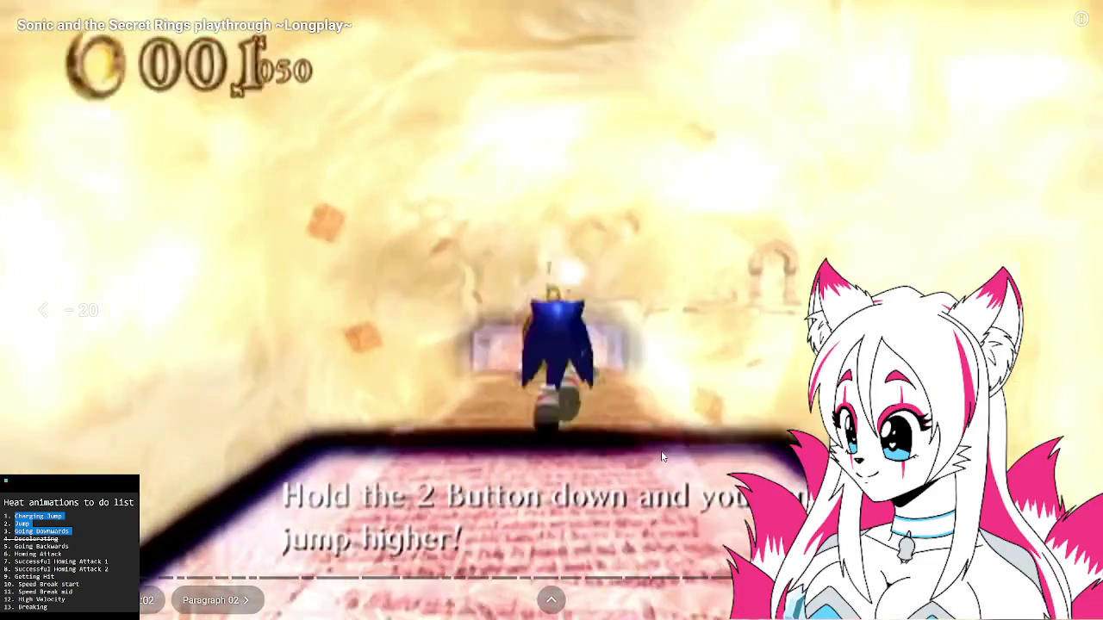
key("Left")
key("Left")
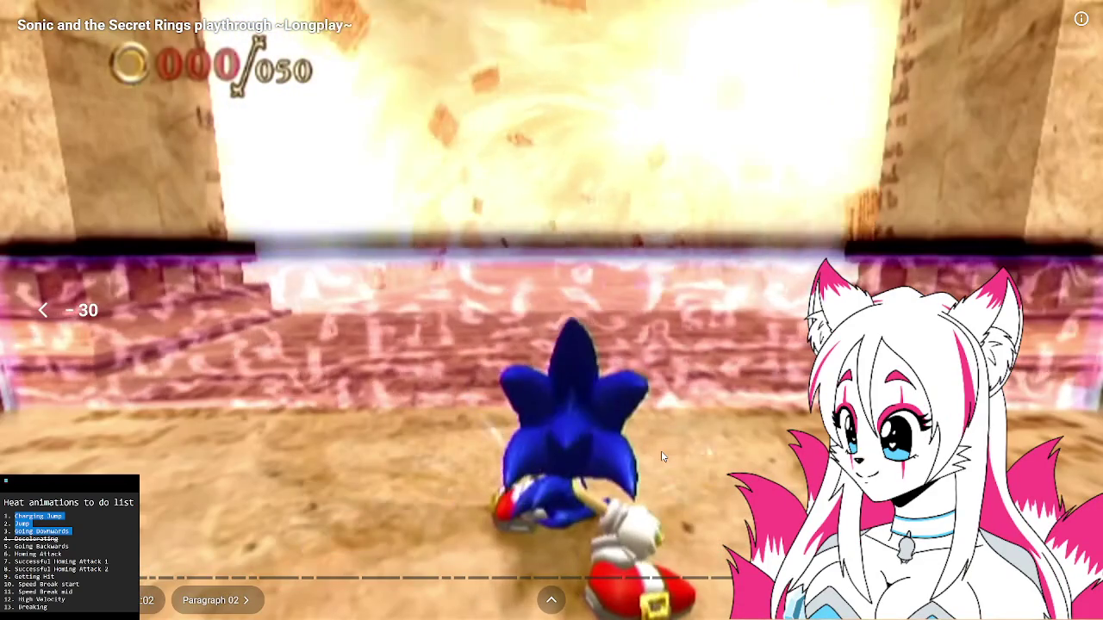
key("space")
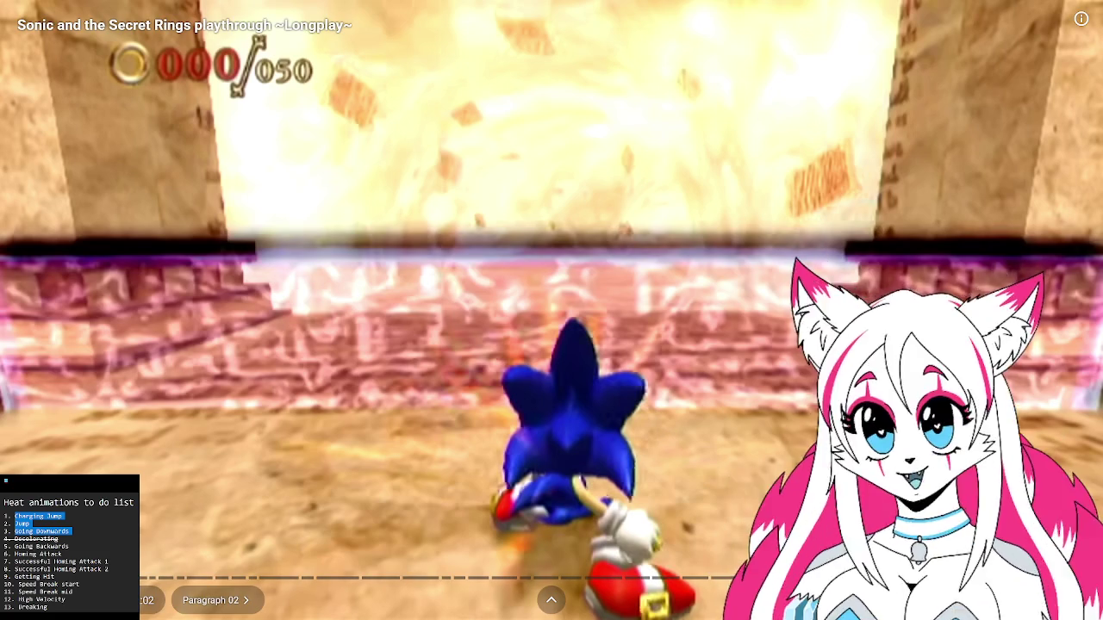
key("Escape")
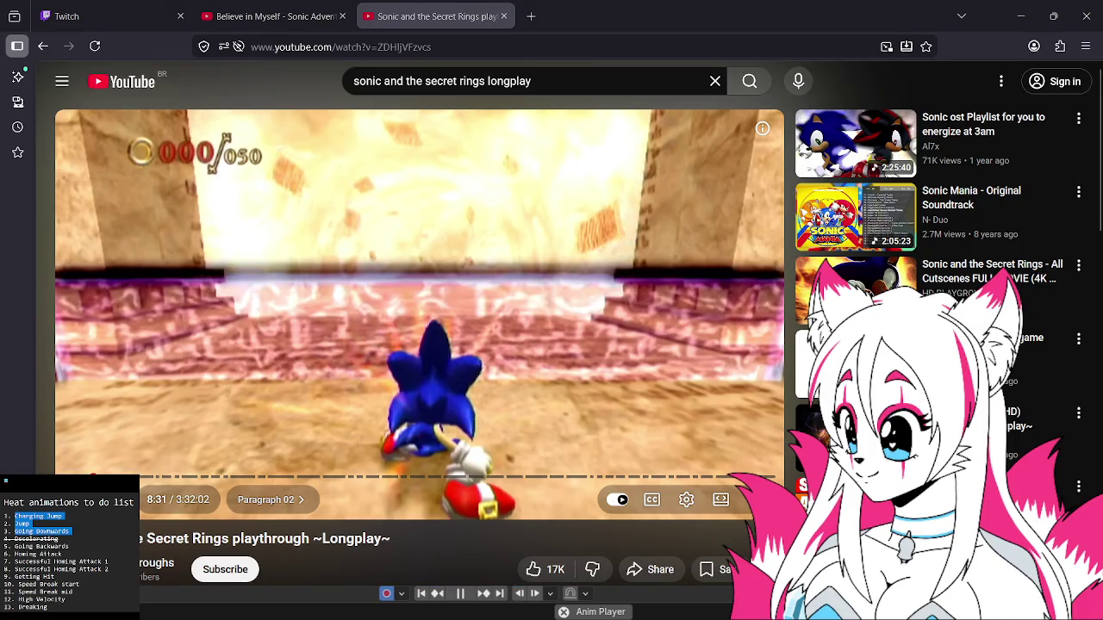
key("alt+Tab")
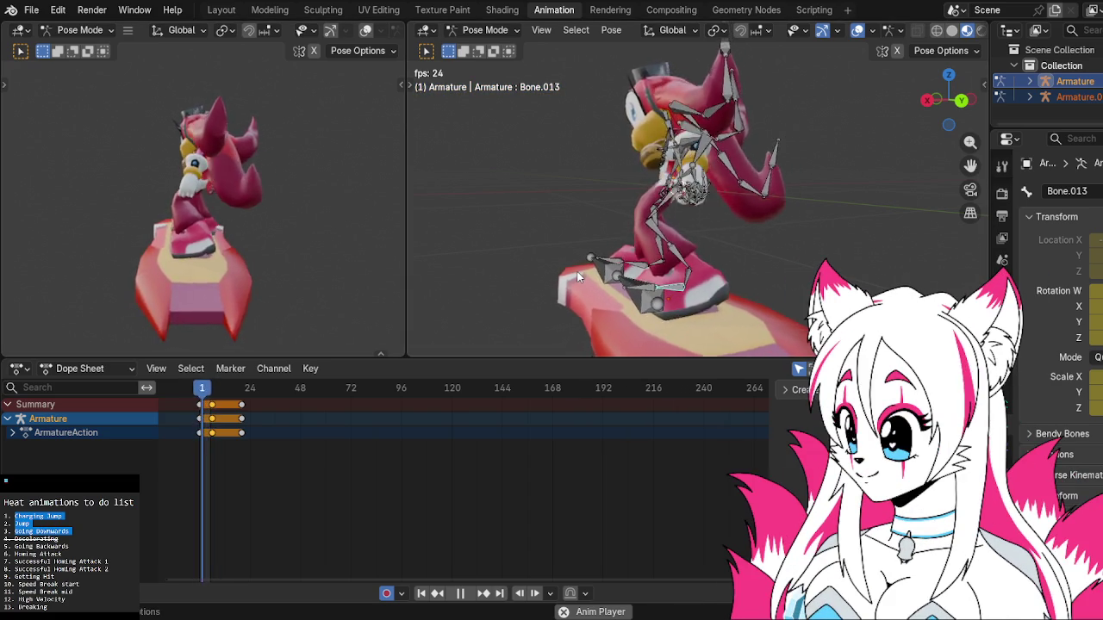
Shift all the rig's selected keyframes two frames later and orbit to a more frontal view.
key("space")
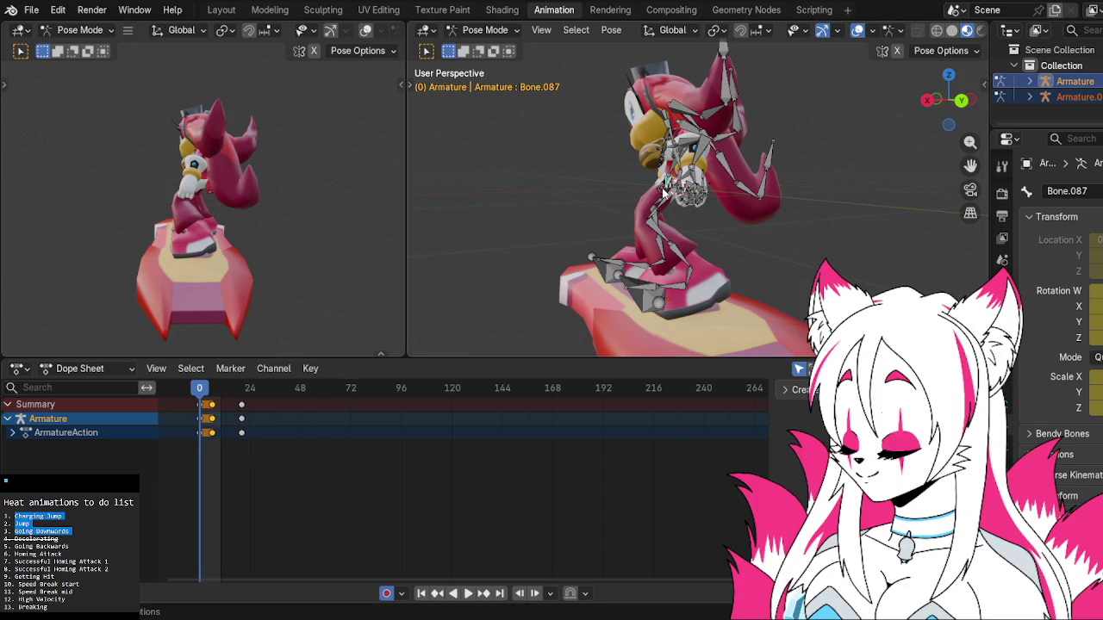
key("a")
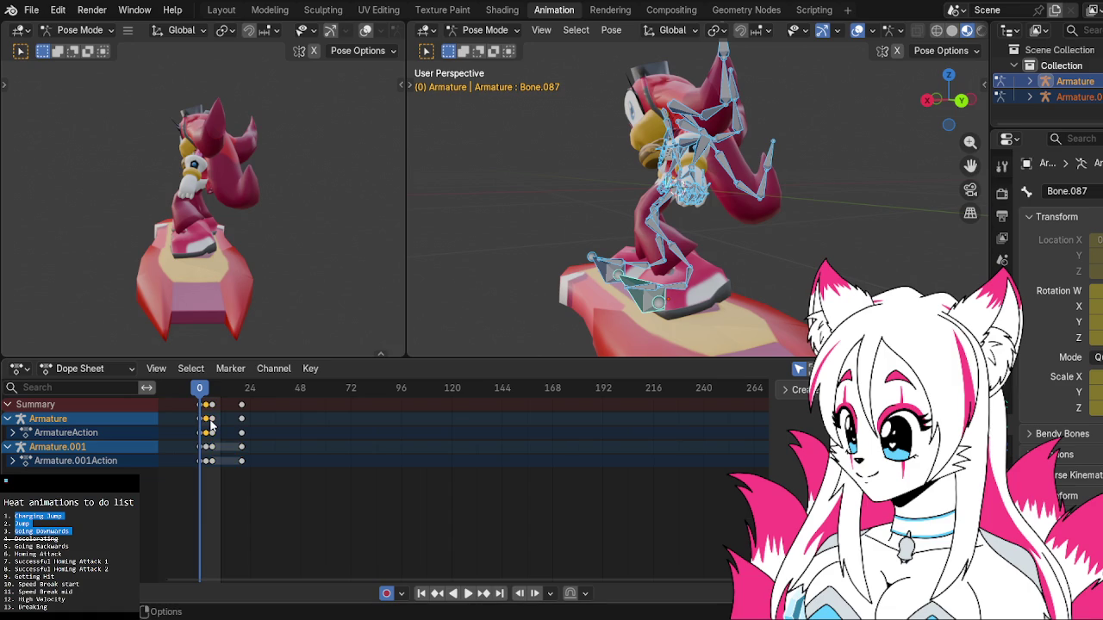
key("g")
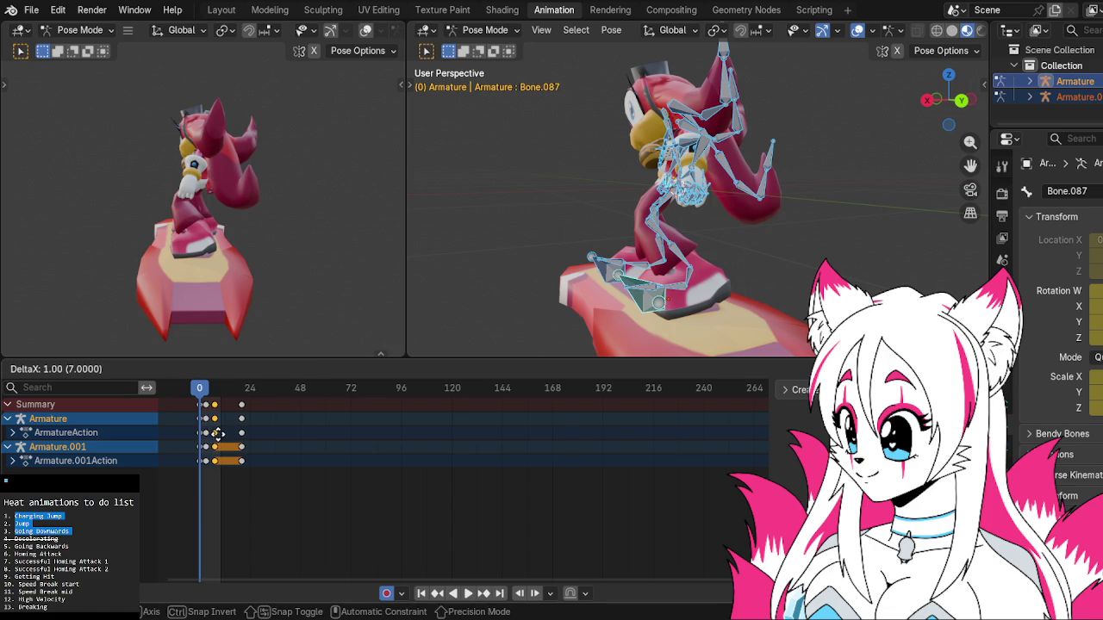
left_click(222, 436)
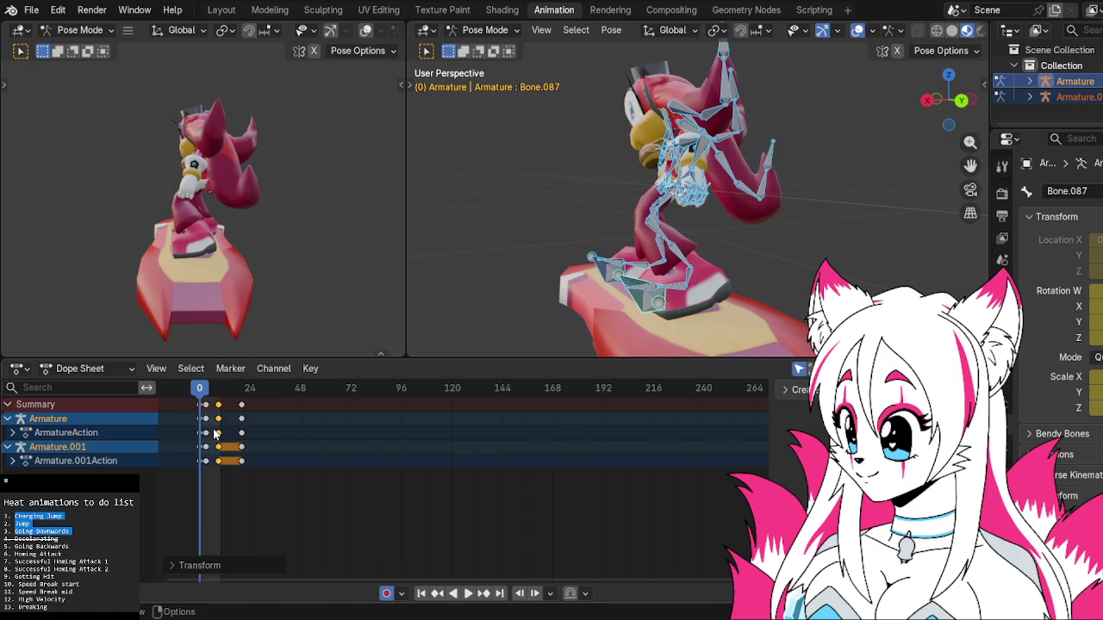
key("g")
left_click(222, 435)
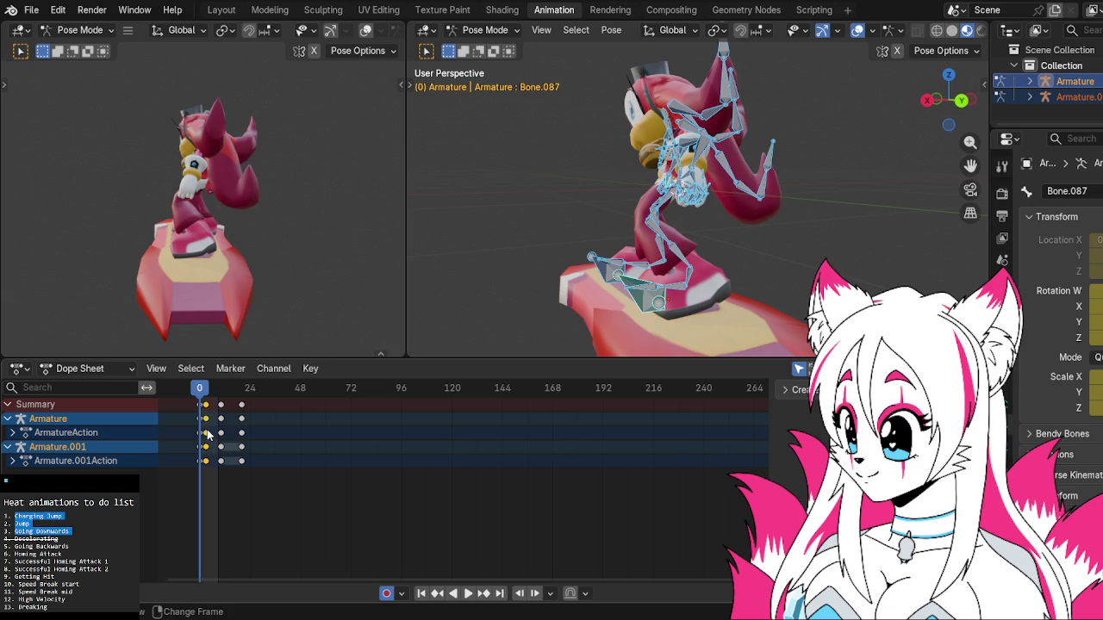
key("g")
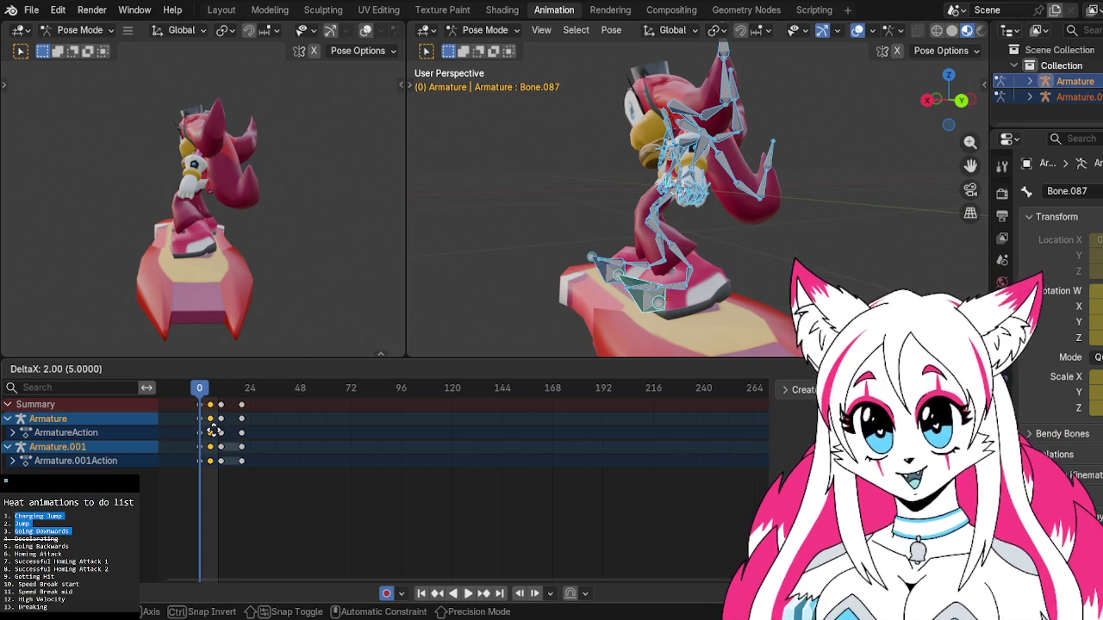
left_click(215, 435)
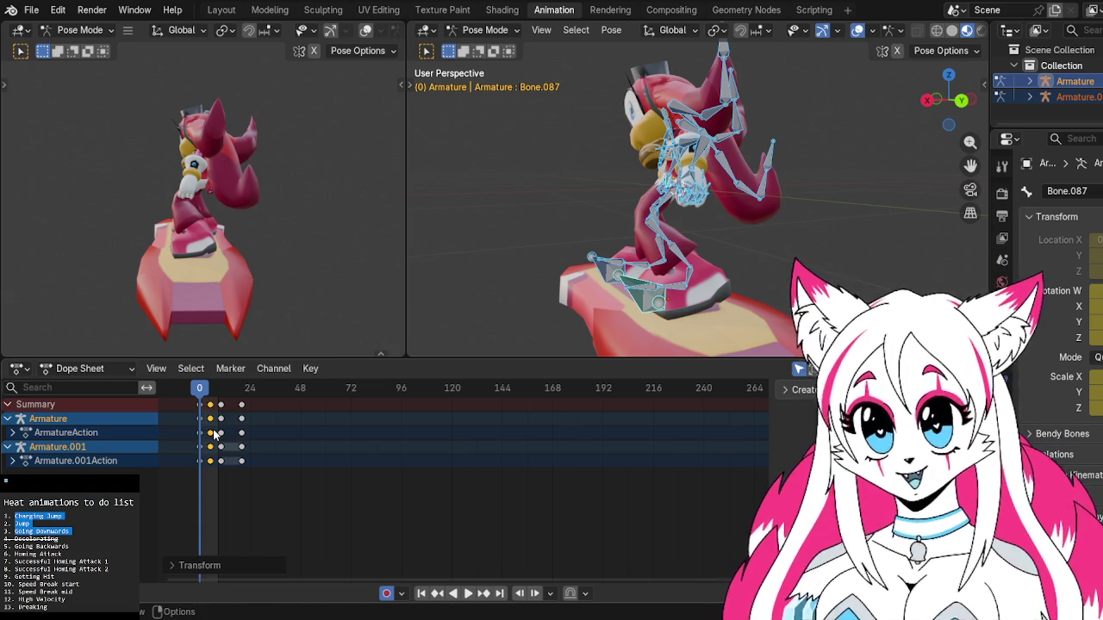
middle_click_drag(733, 215, 645, 295)
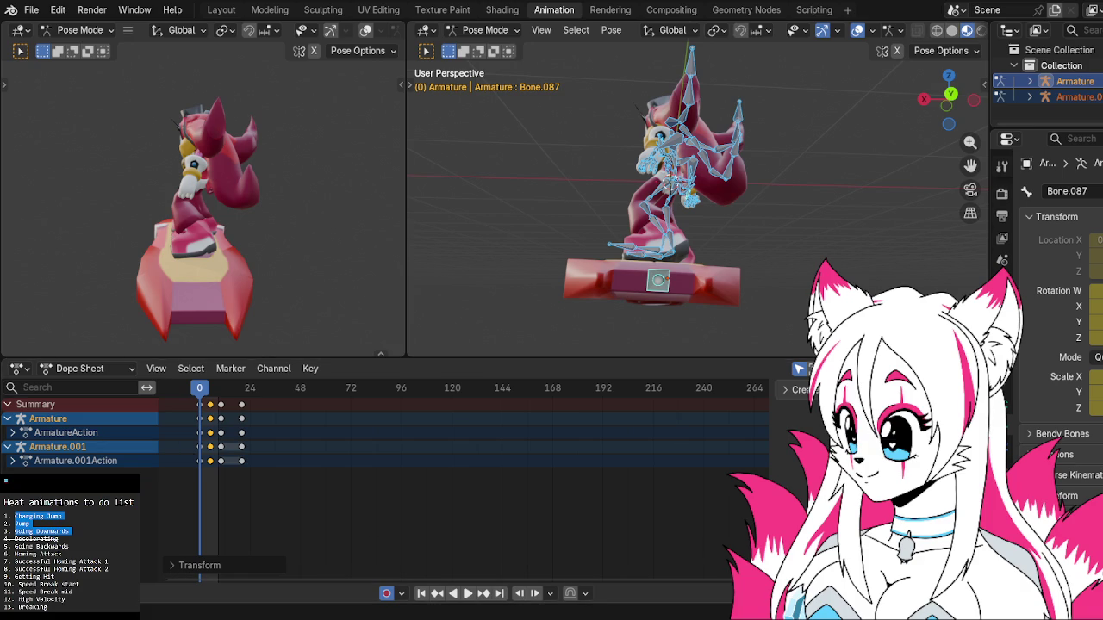
key("alt+Tab")
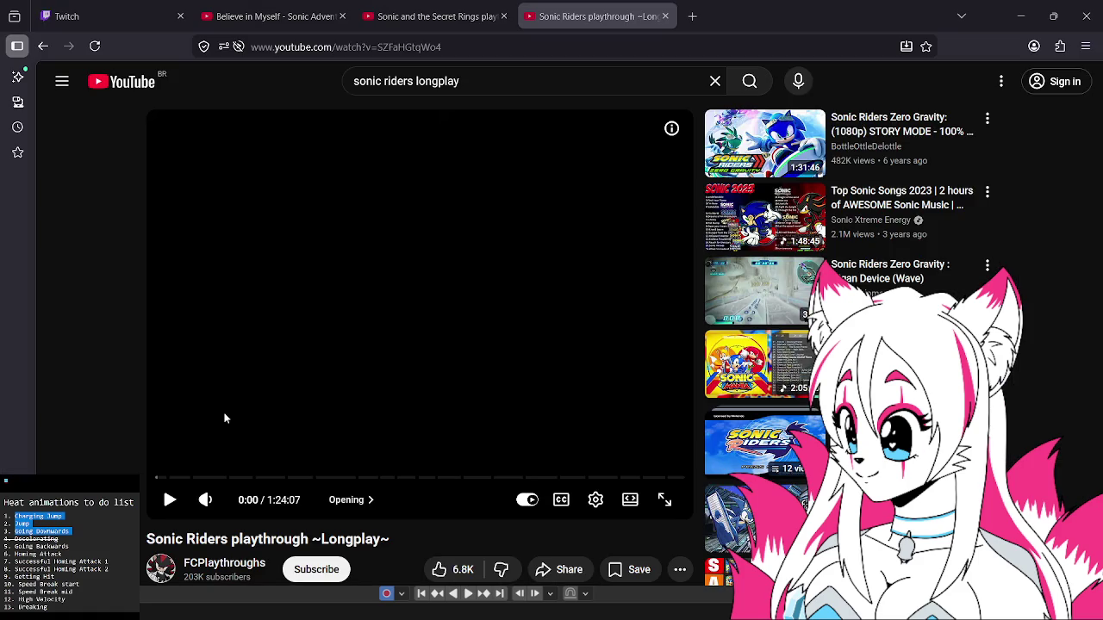
Watch the Sonic Riders longplay fullscreen from its Metal City section as jump reference.
left_click(175, 478)
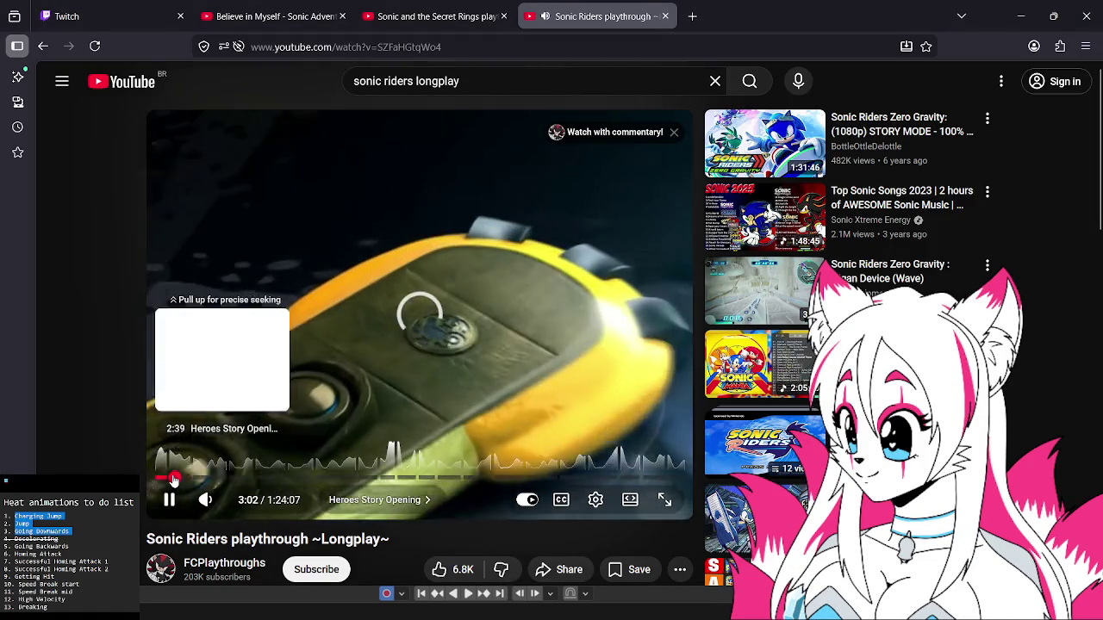
left_click_drag(195, 484, 192, 479)
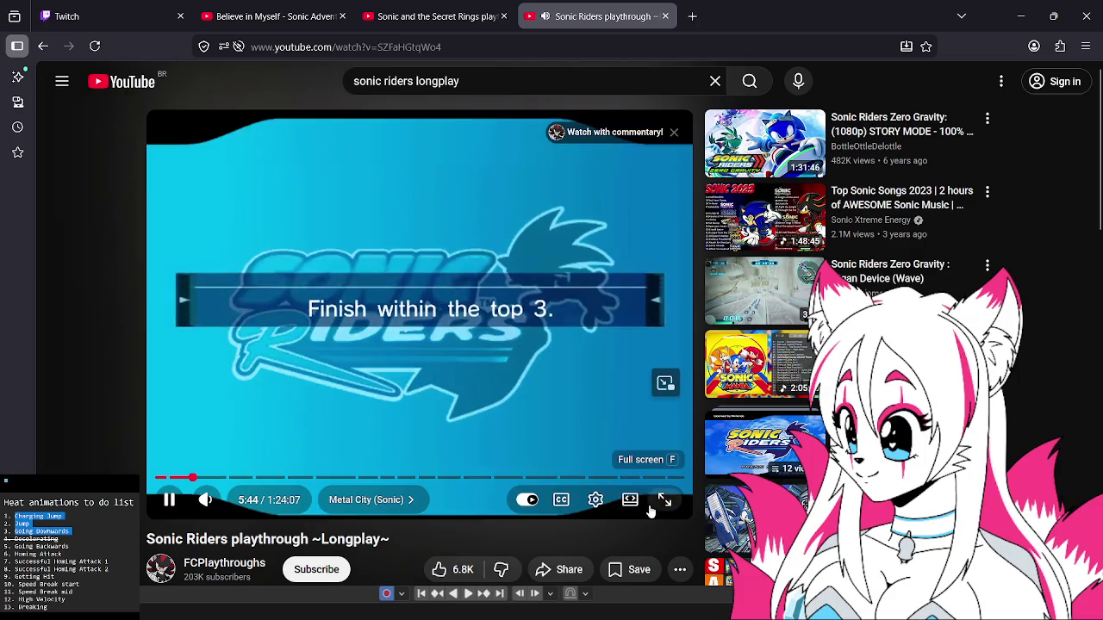
left_click(663, 501)
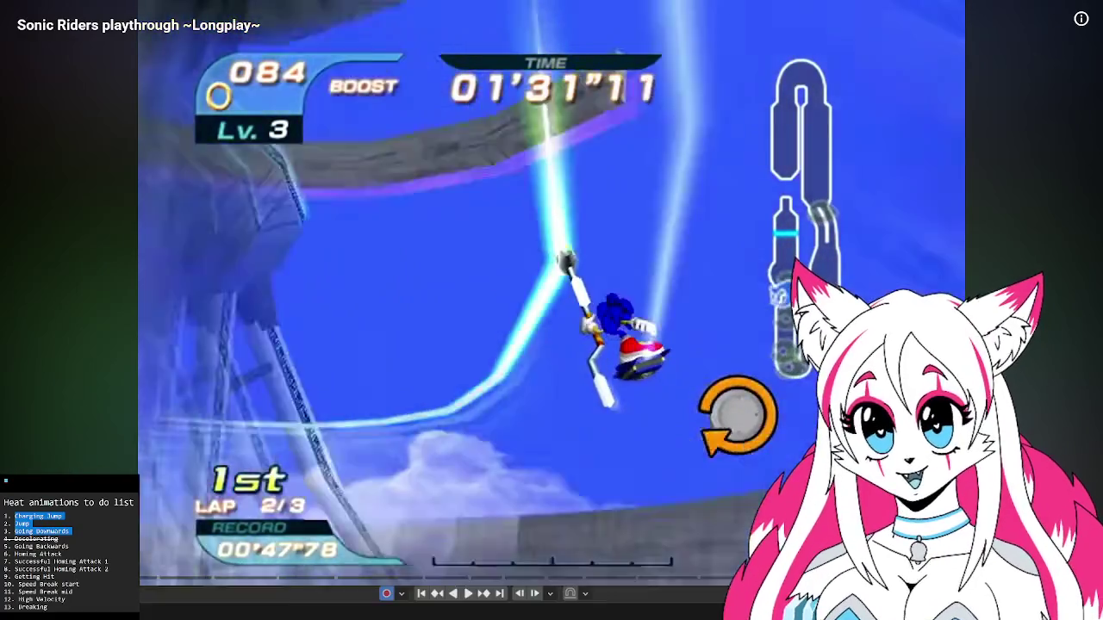
Exit fullscreen, pause the video, and resume the jump animation playback in Blender.
key("Escape")
left_click(608, 342)
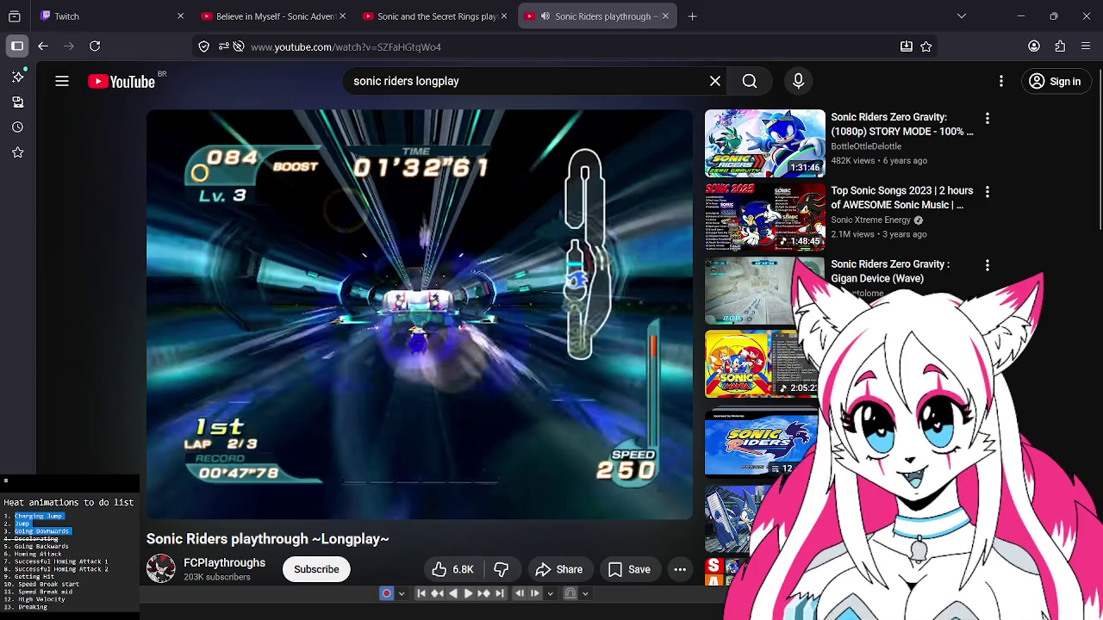
key("alt+Tab")
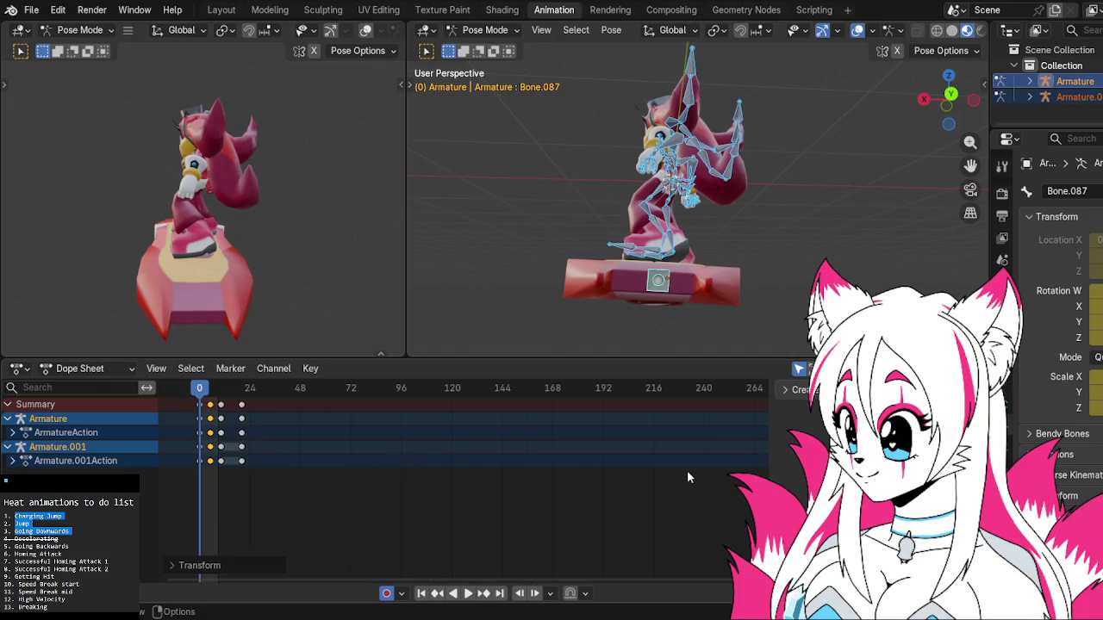
key("space")
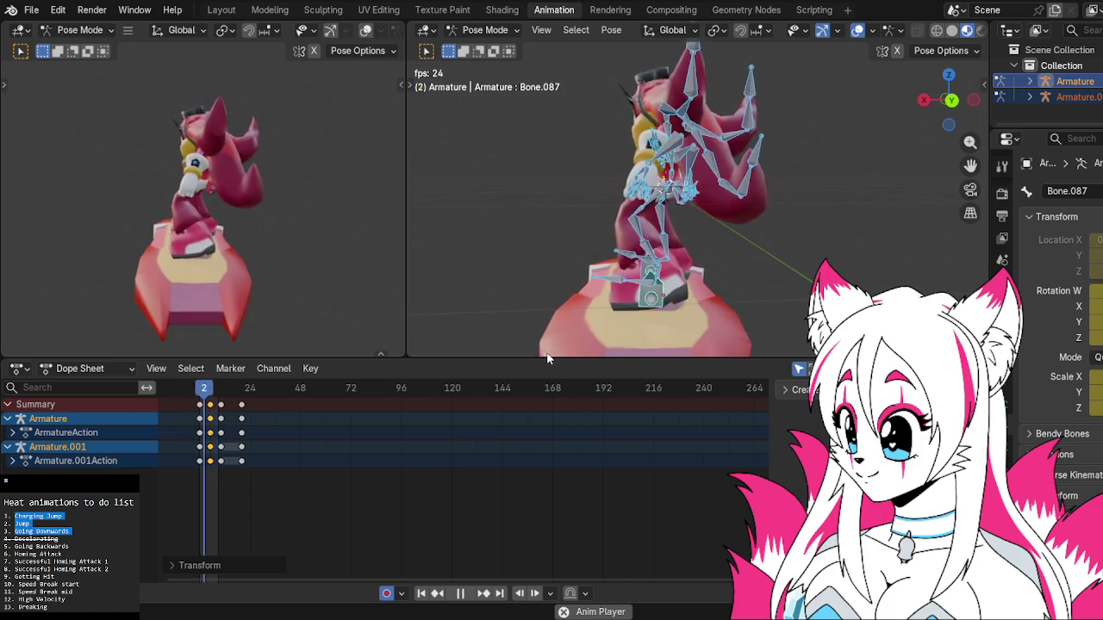
Orbit the side viewport to the character's front, stop playback and set the frame to 5.
mouse_move(263, 275)
middle_mouse_down()
mouse_move(362, 252)
mouse_move(12, 251)
mouse_move(43, 255)
middle_mouse_up()
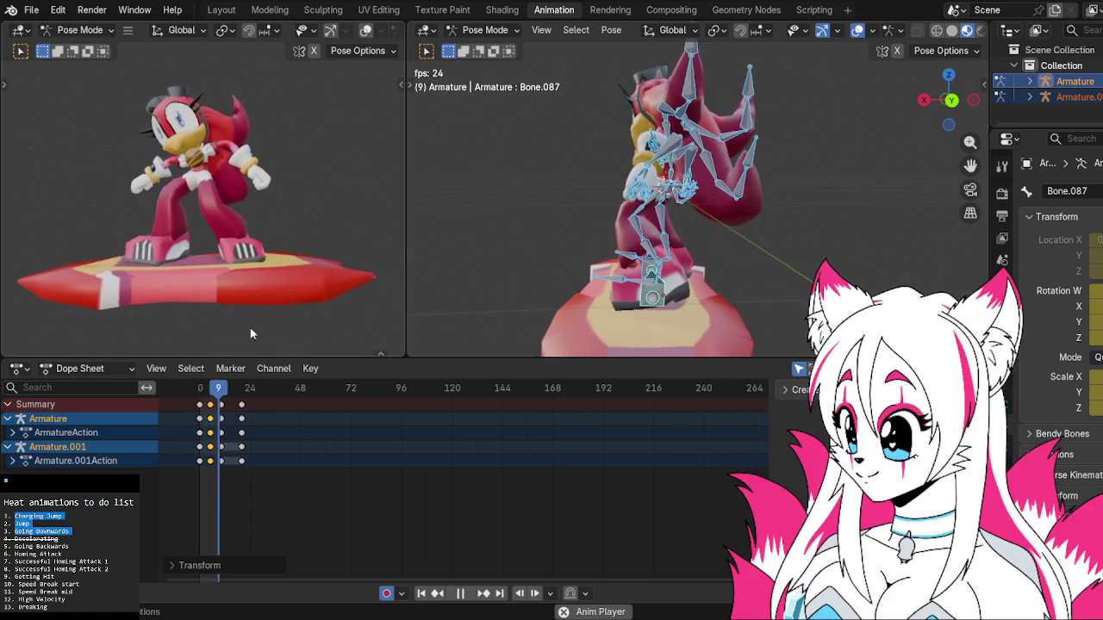
key("space")
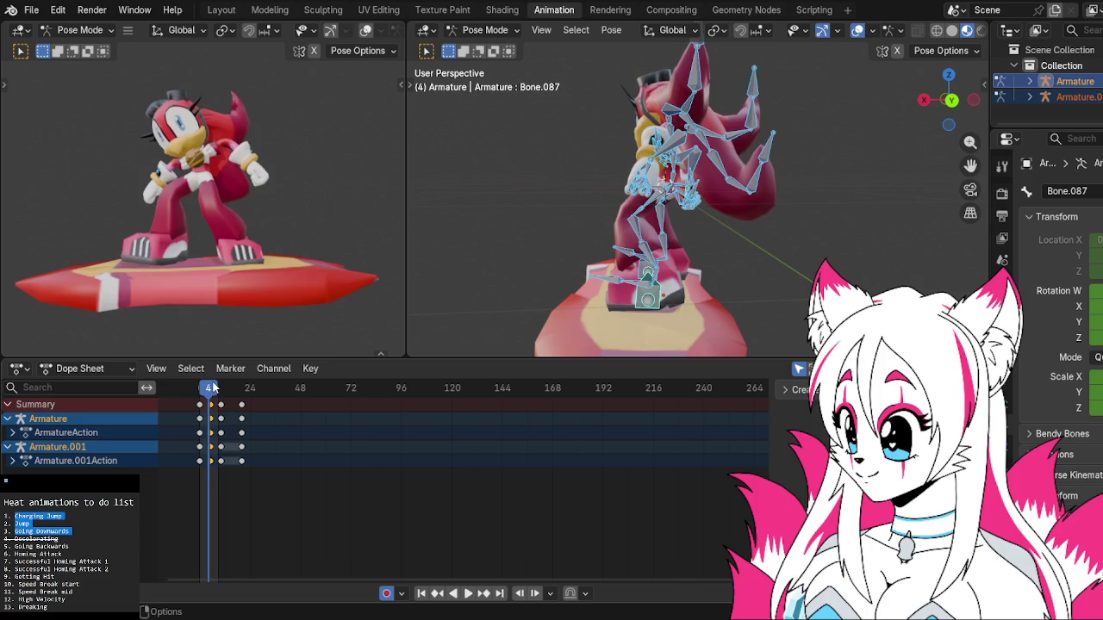
mouse_move(655, 241)
middle_mouse_down()
mouse_move(778, 207)
mouse_move(809, 236)
mouse_move(768, 257)
middle_mouse_up()
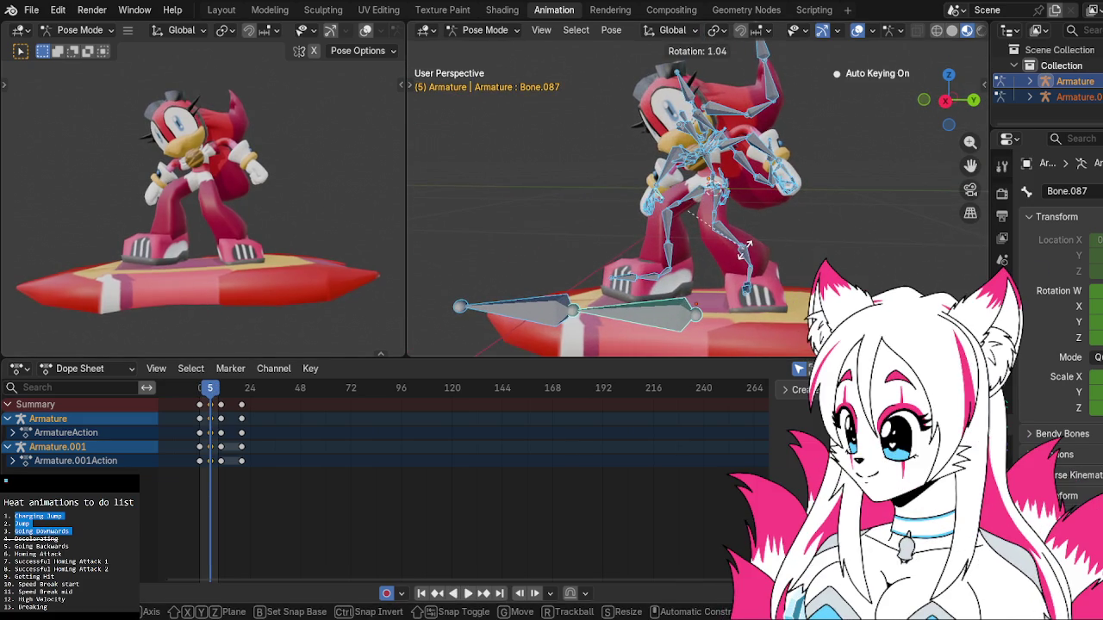
Tilt the hoverboard's Armature.001 bone at frame 5 in Right Orthographic view, auto-keying the pose.
left_click(677, 308)
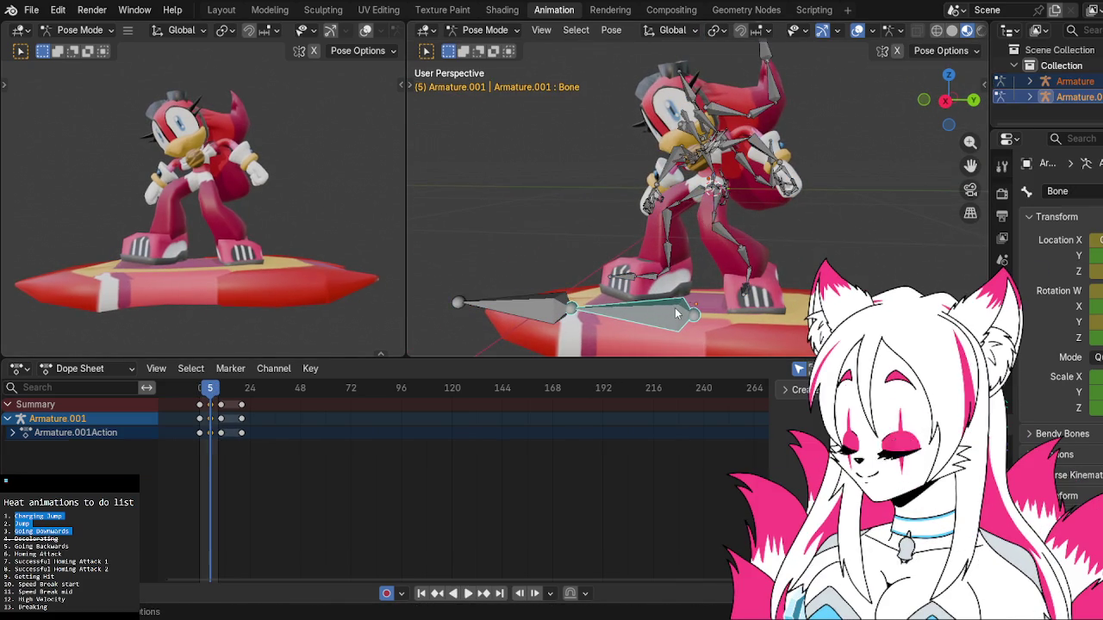
left_click(944, 103)
key("r")
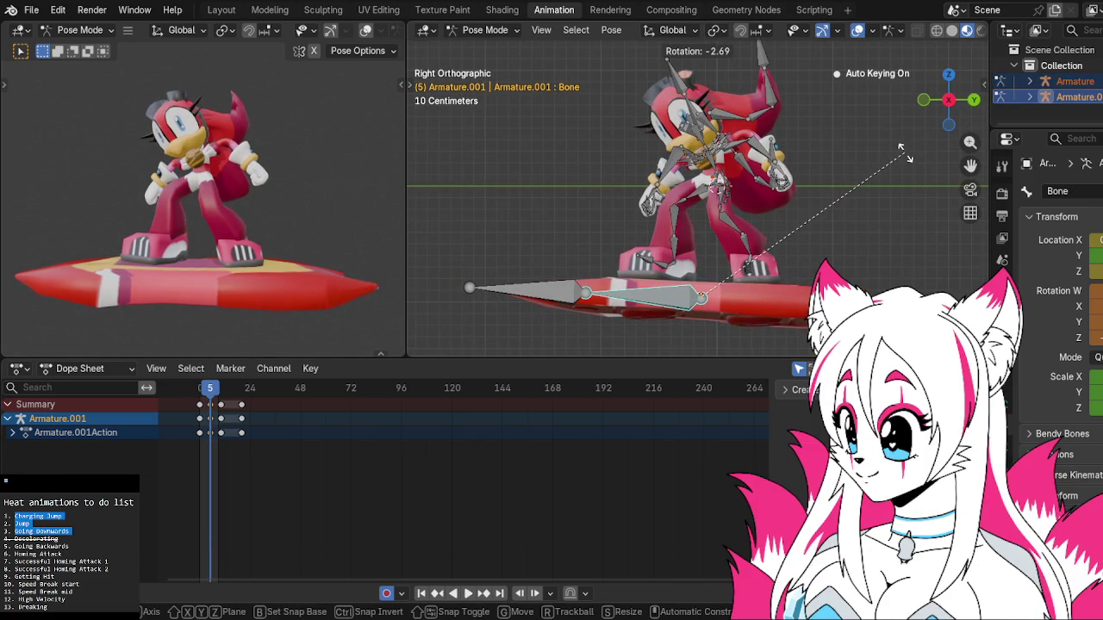
left_click(789, 229)
Play the jump back, orbit and zoom out to check the board tilt, then save the file.
key("space")
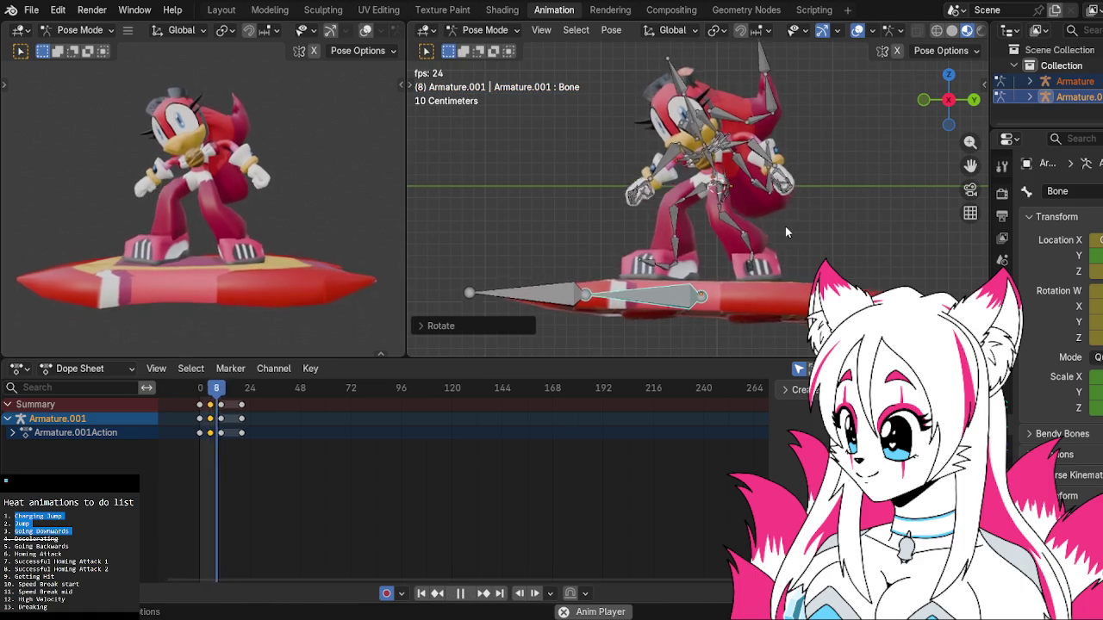
middle_click_drag(788, 231, 609, 195)
scroll(609, 195, "down", 3)
scroll(608, 194, "down", 3)
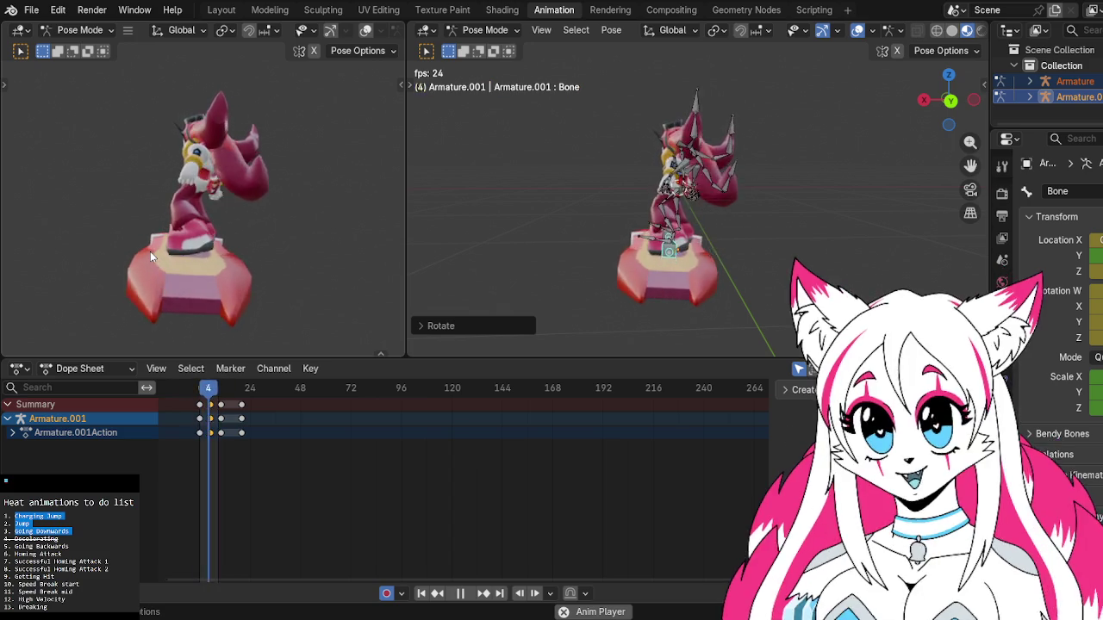
key("ctrl+s")
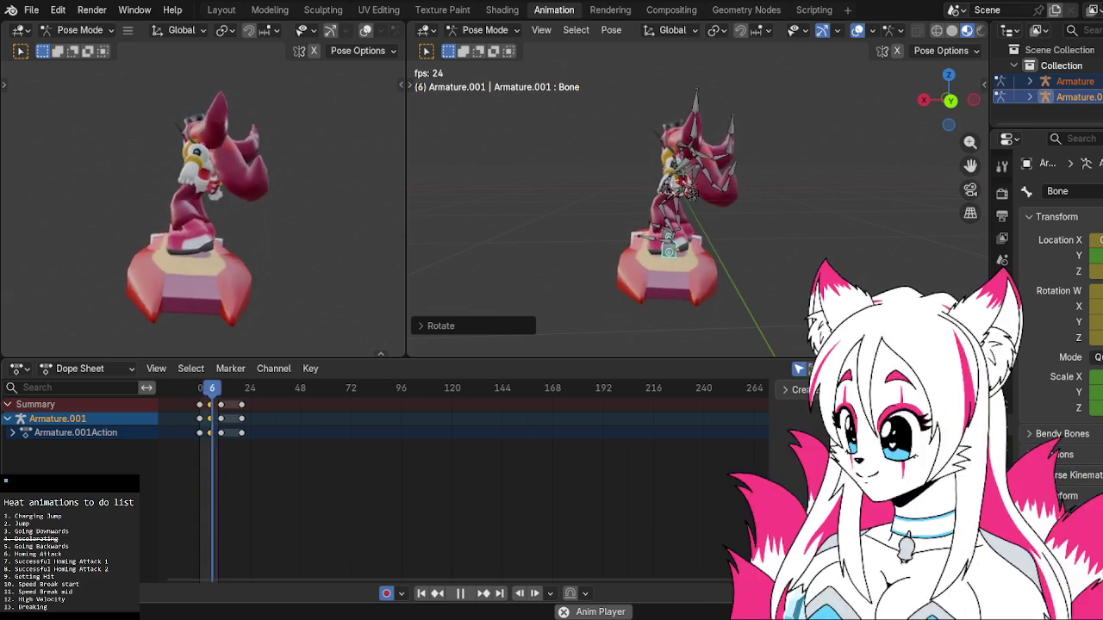
left_click_drag(15, 524, 68, 532)
left_click_drag(14, 554, 48, 554)
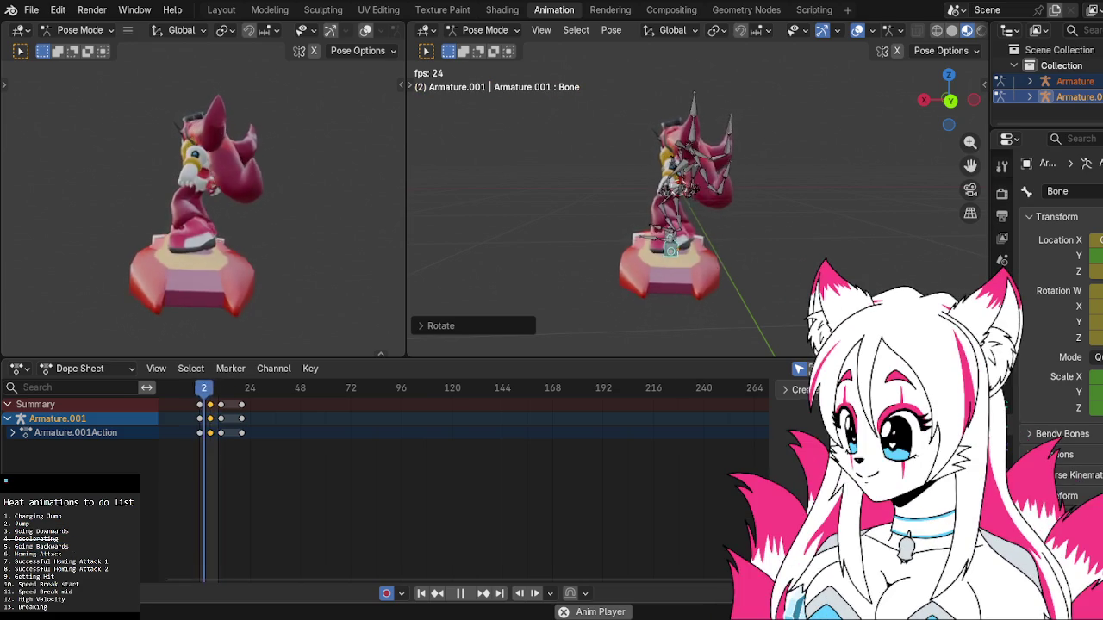
scroll(69, 551, "down", 1)
scroll(69, 552, "down", 1)
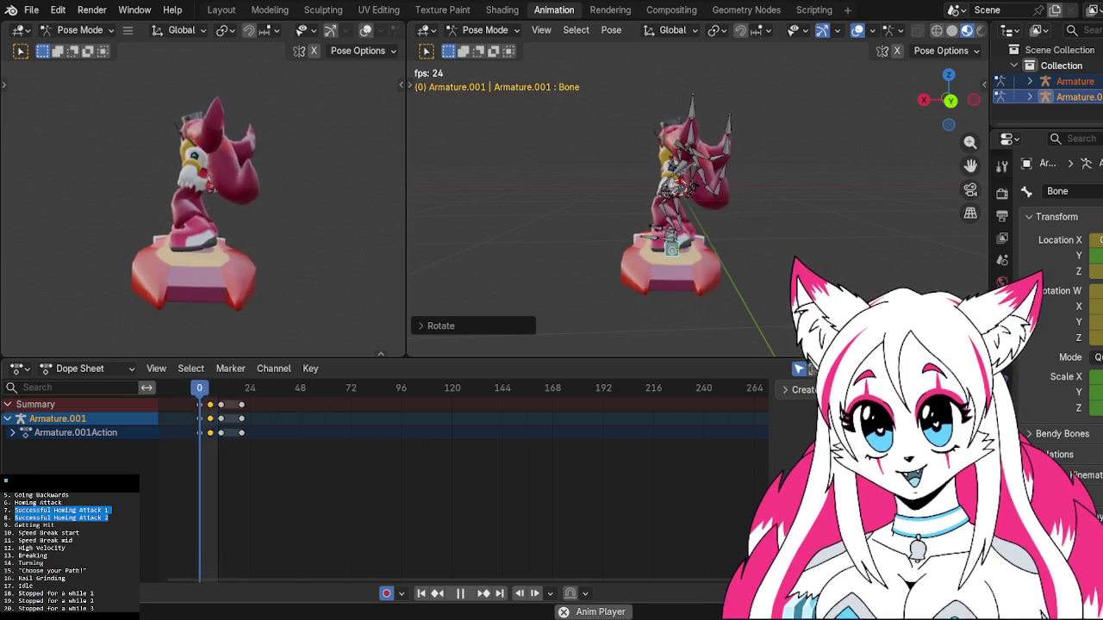
left_click_drag(14, 525, 79, 533)
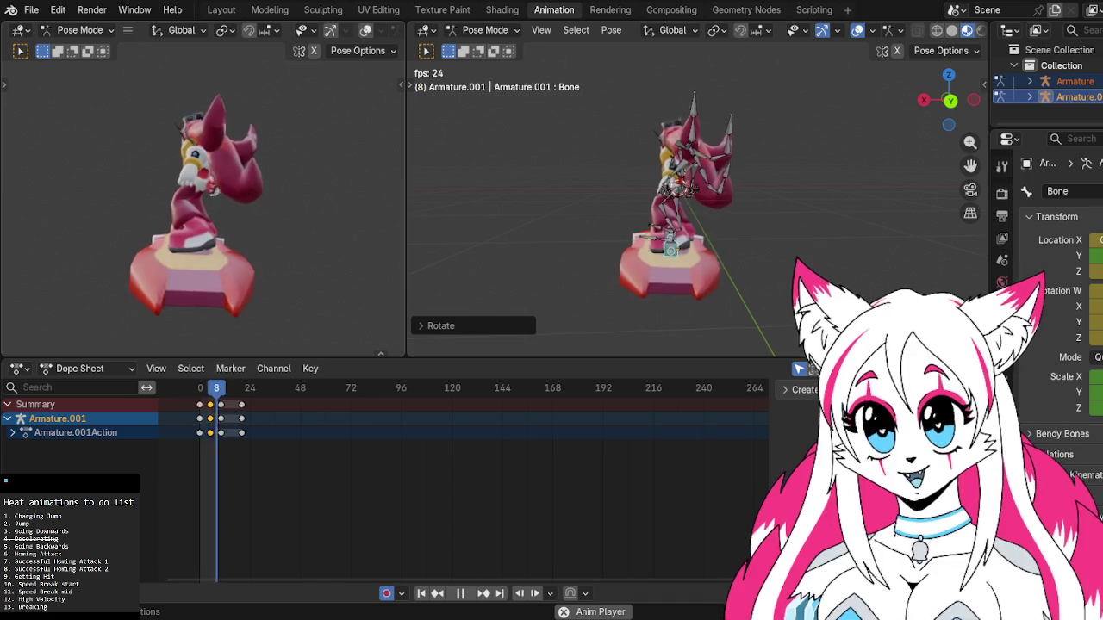
key("shift+Down")
key("shift+Down")
key("shift+Down")
key("shift+Down")
key("shift+Down")
key("shift+Down")
key("shift+Down")
key("shift+Down")
key("shift+Down")
key("shift+Down")
key("shift+Down")
key("shift+Down")
key("shift+Down")
key("shift+Down")
key("shift+Down")
scroll(69, 551, "up", 3)
scroll(69, 552, "up", 3)
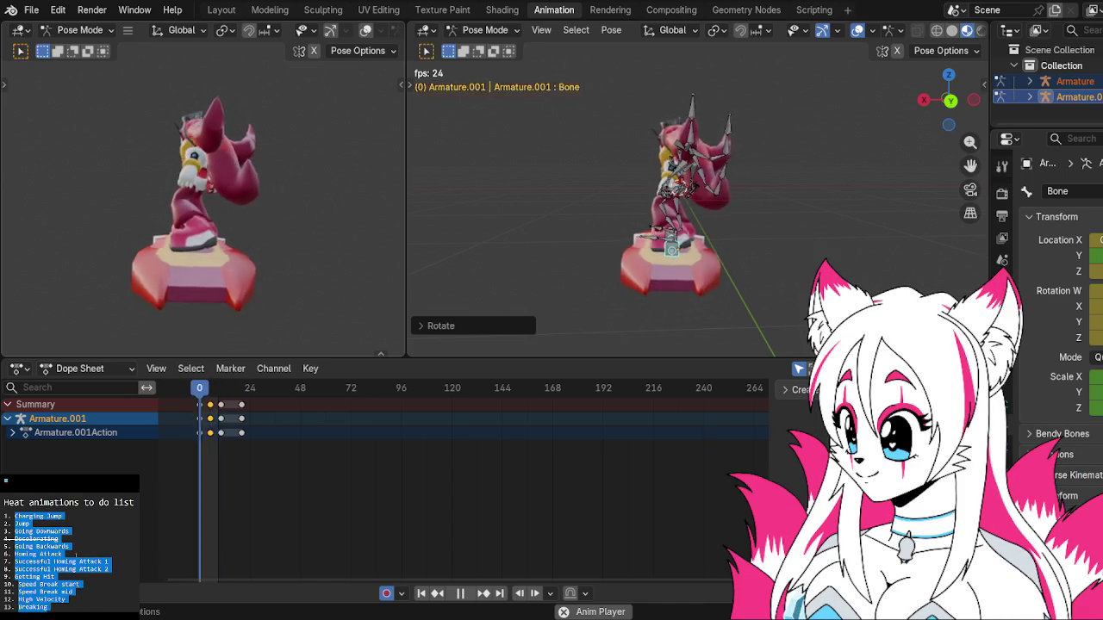